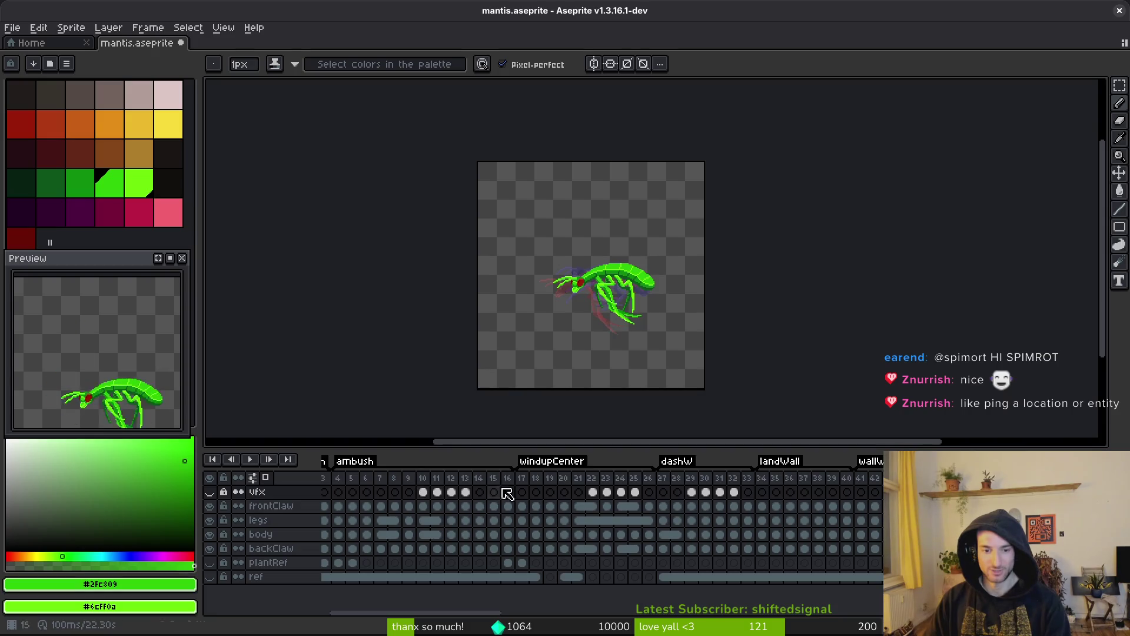
Rename the windupCenter tag to centerWindup.
{"action": "left_click", "coordinate": [553, 462]}
{"action": "double_click", "coordinate": [555, 464]}
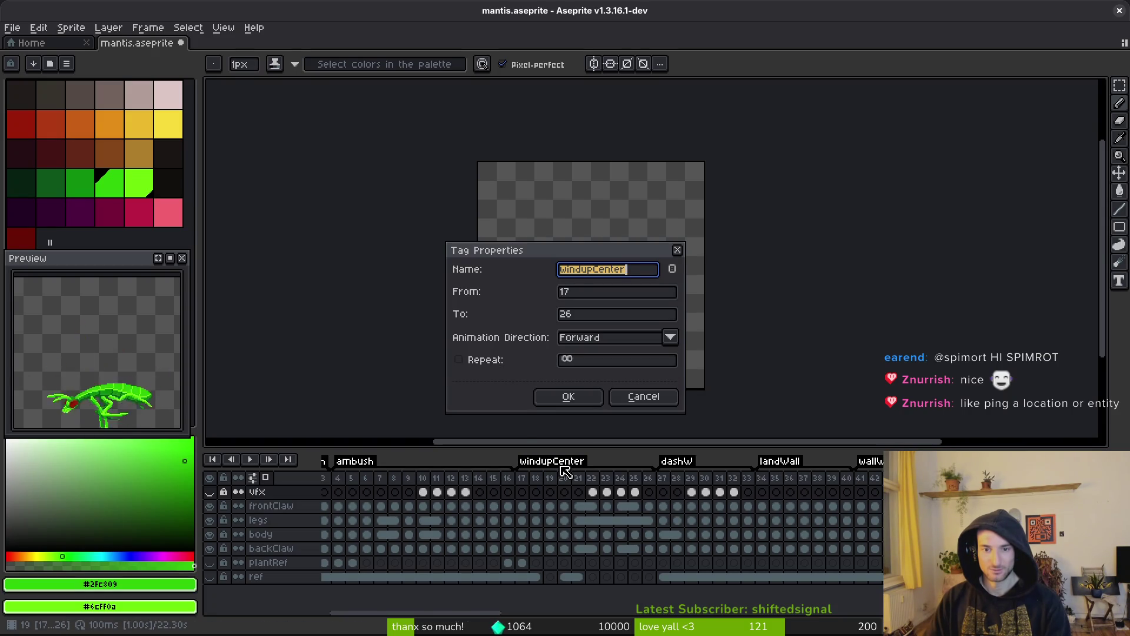
{"action": "type", "text": "centerWindup"}
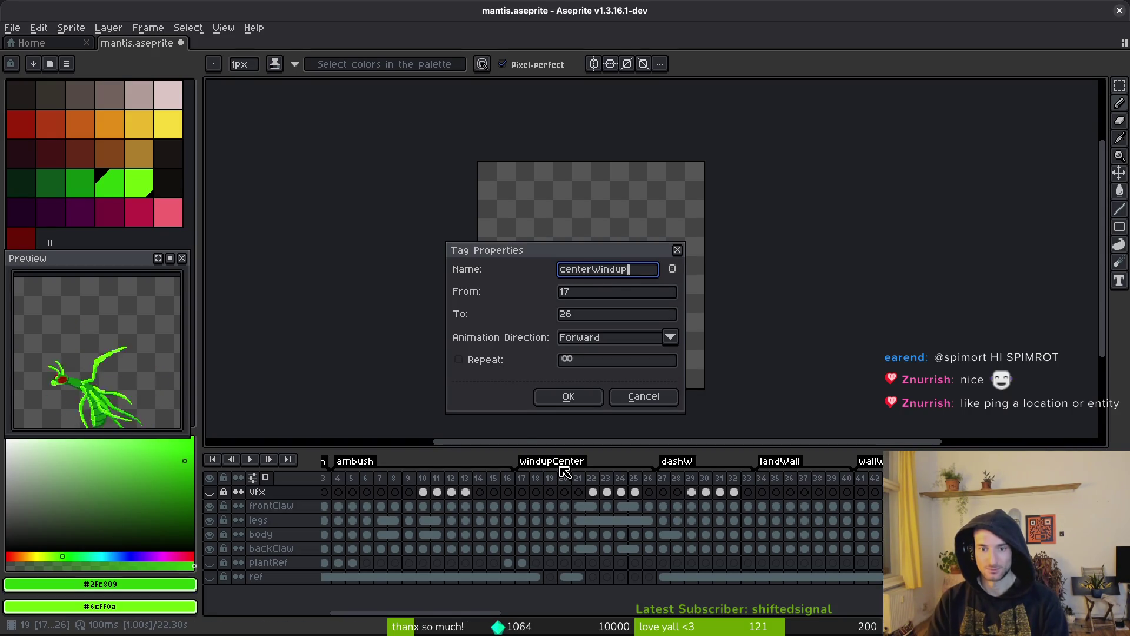
{"action": "type", "text": "ll"}
{"action": "key", "text": "Return"}
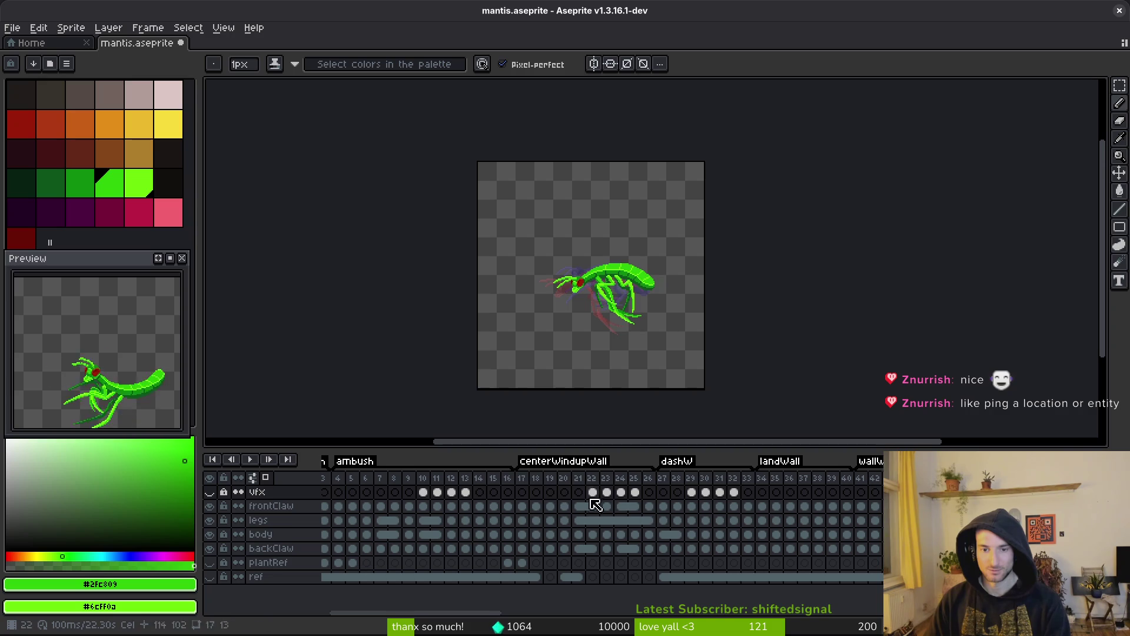
{"action": "key", "text": "Right"}
{"action": "key", "text": "Right"}
{"action": "key", "text": "Right"}
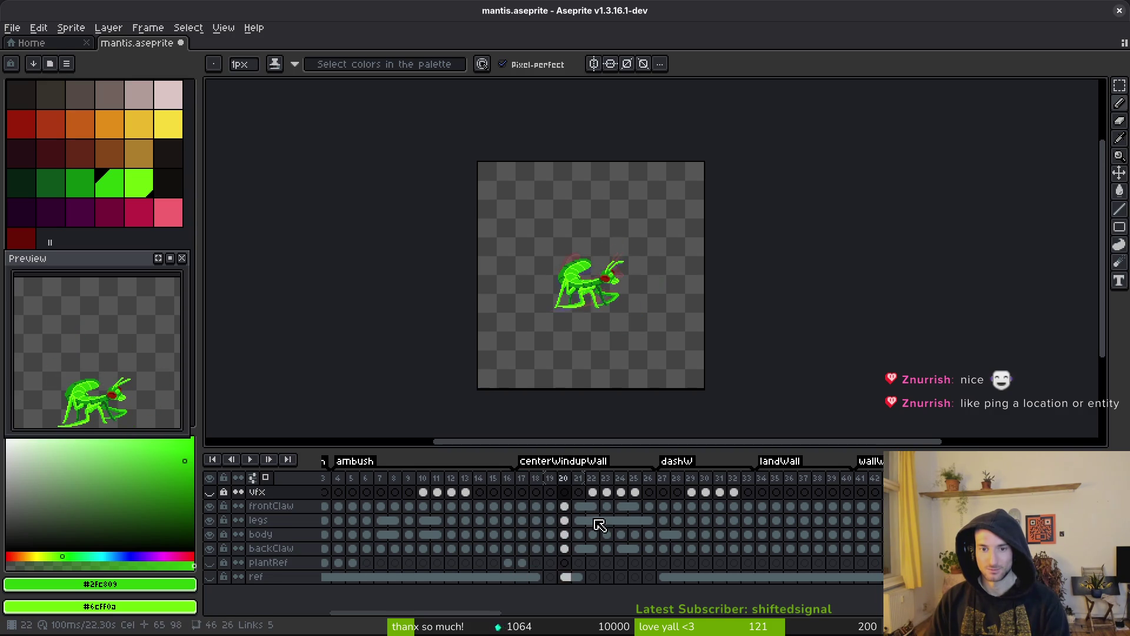
{"action": "key", "text": "ctrl+z"}
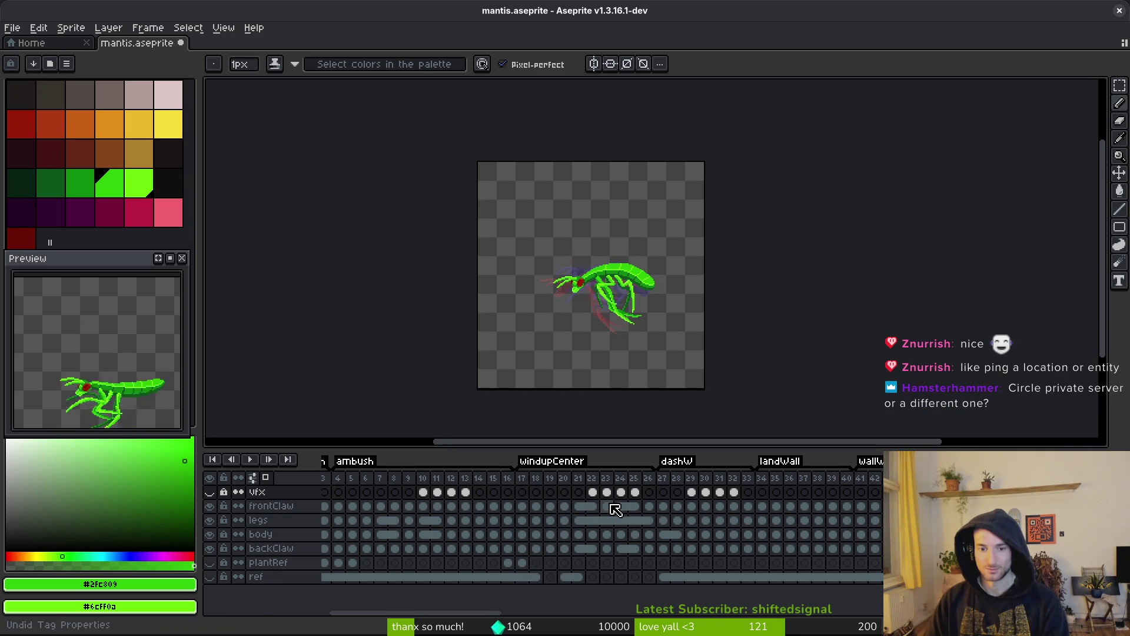
{"action": "double_click", "coordinate": [563, 465]}
{"action": "type", "text": "centerWindup"}
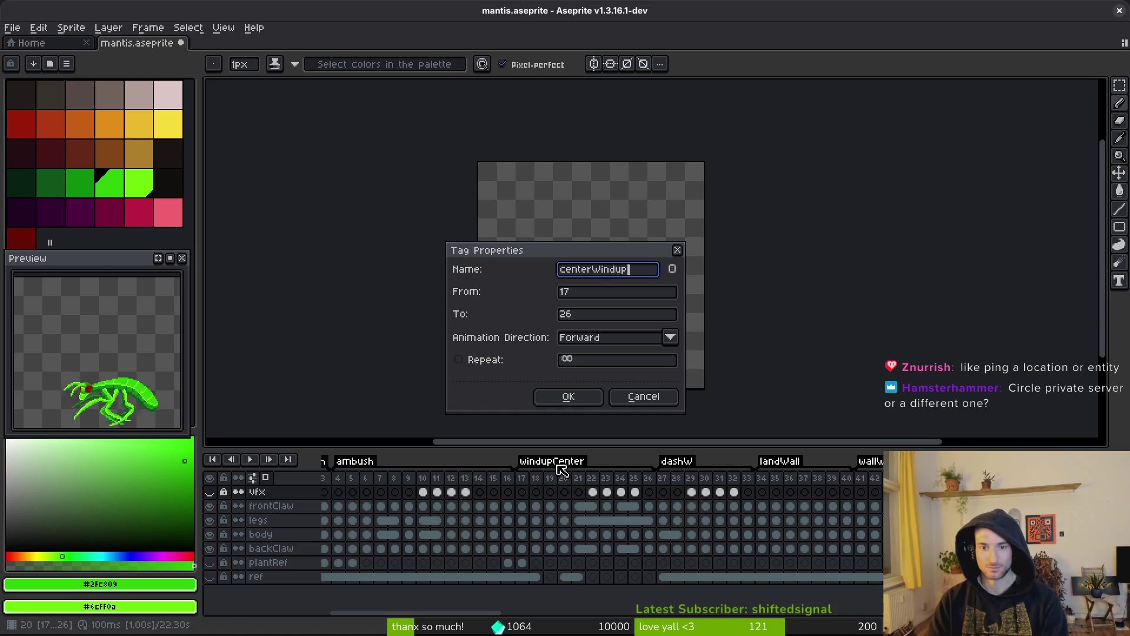
{"action": "key", "text": "Return"}
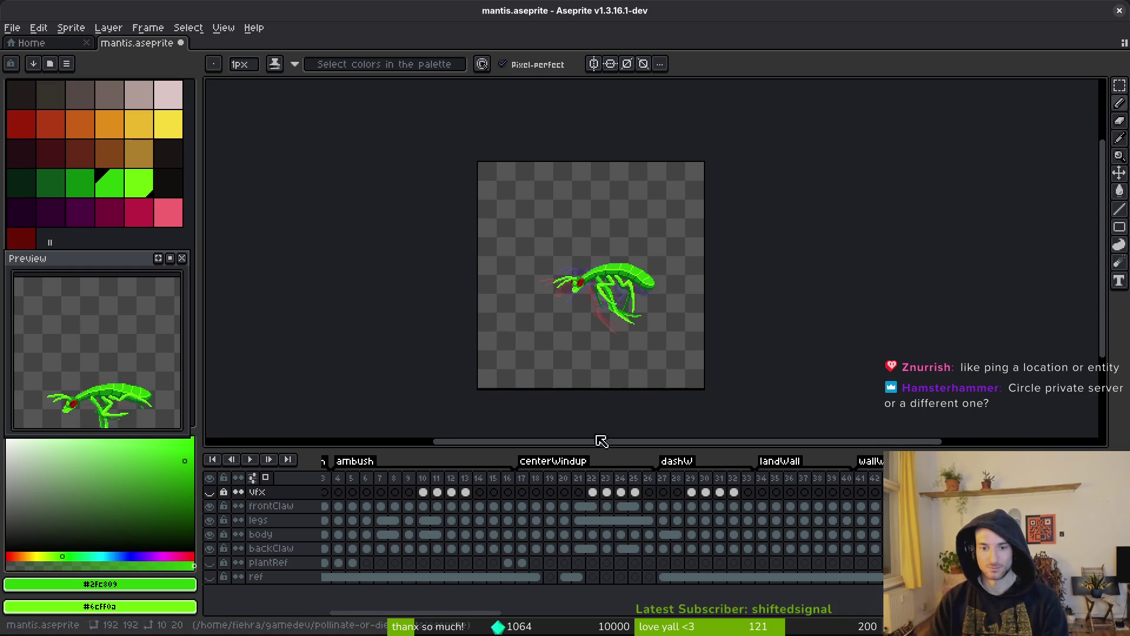
Rename the dashW tag to CdashW.
{"action": "double_click", "coordinate": [677, 462]}
{"action": "type", "text": "centerDashWall"}
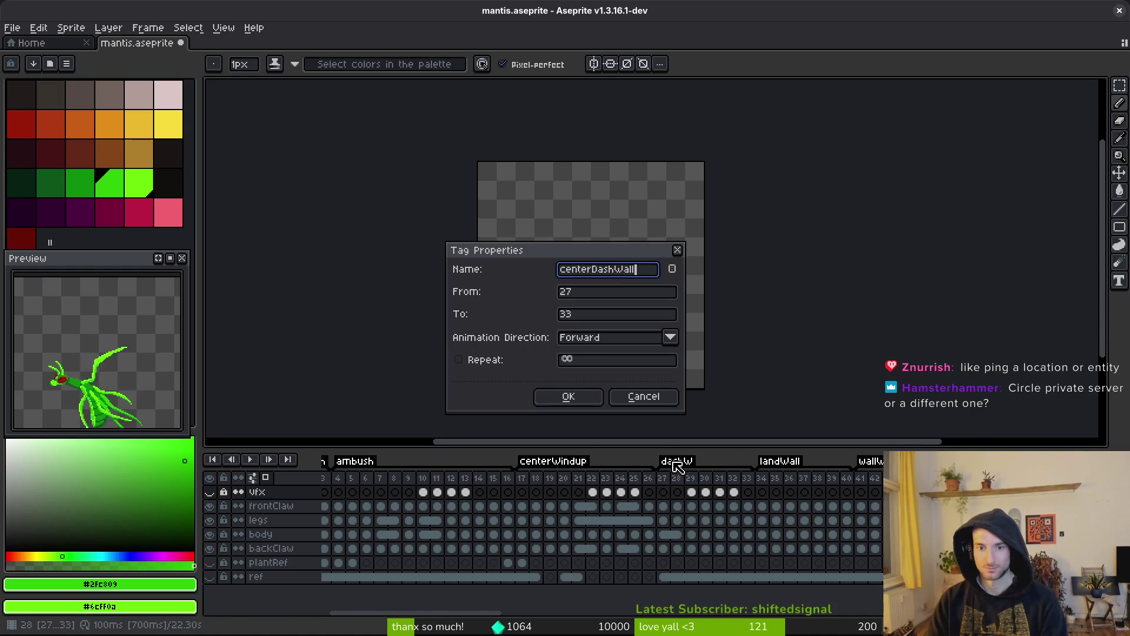
{"action": "key", "text": "Return"}
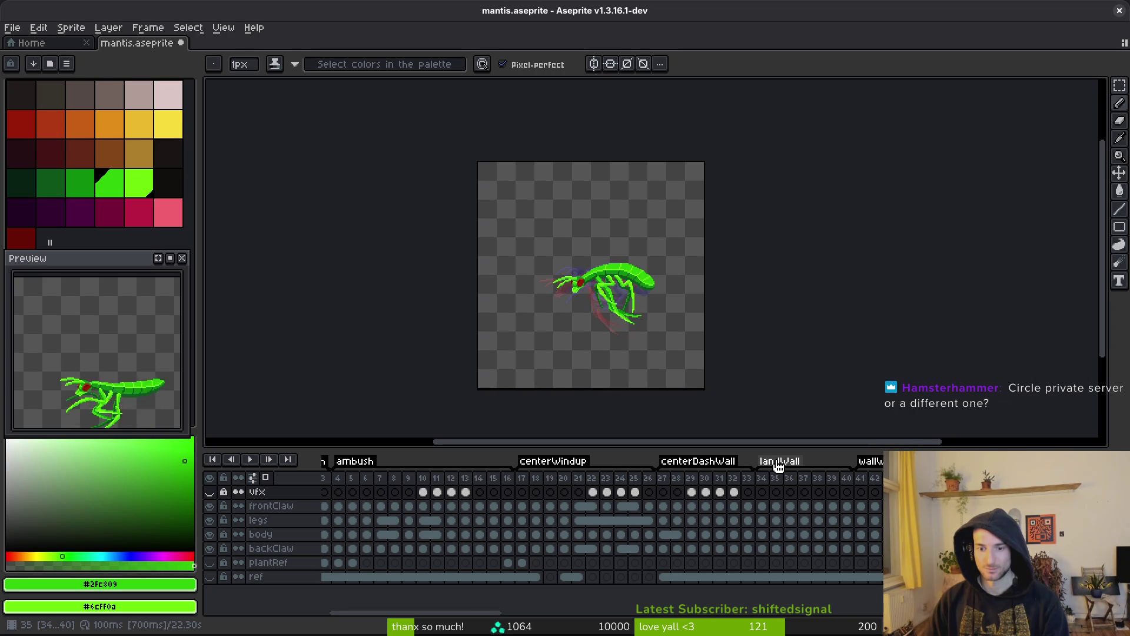
{"action": "double_click", "coordinate": [700, 461]}
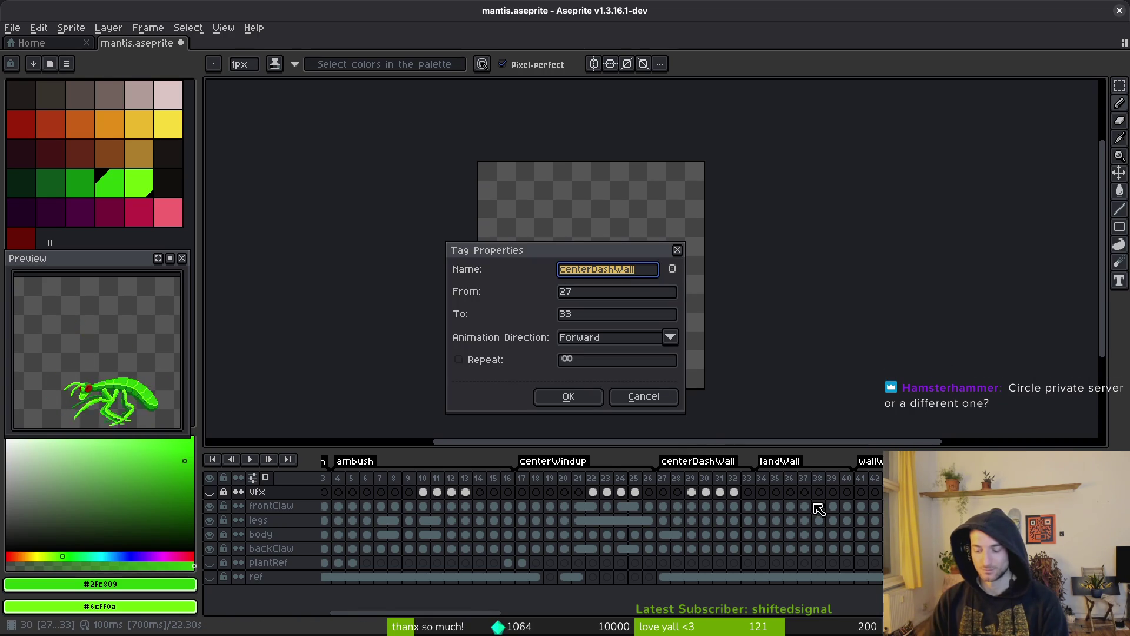
{"action": "type", "text": "CdashW"}
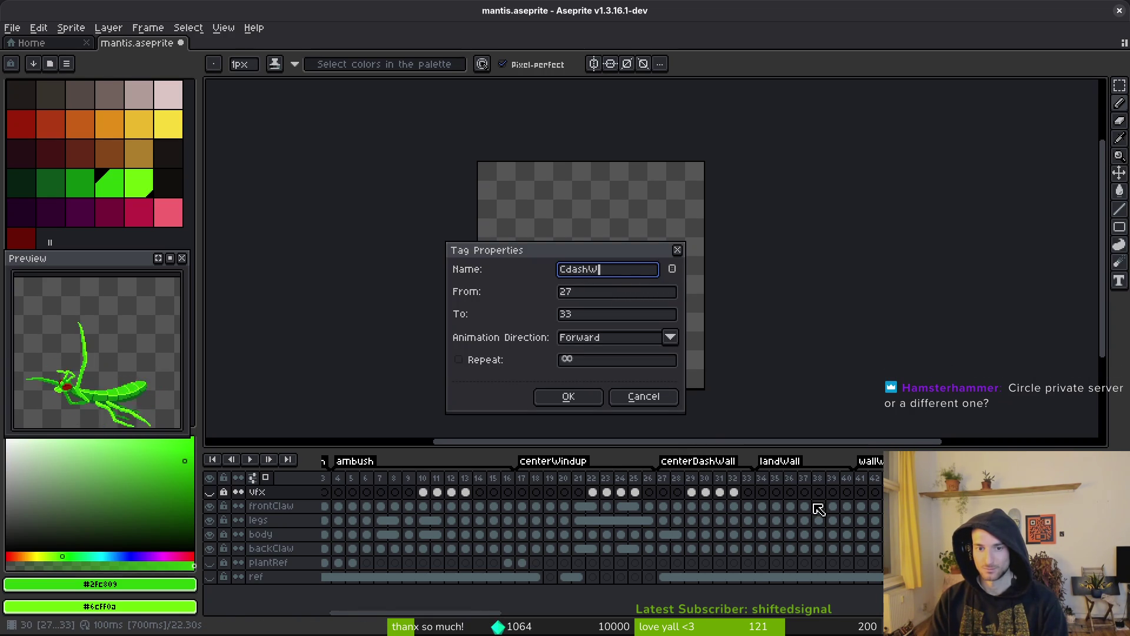
{"action": "key", "text": "Return"}
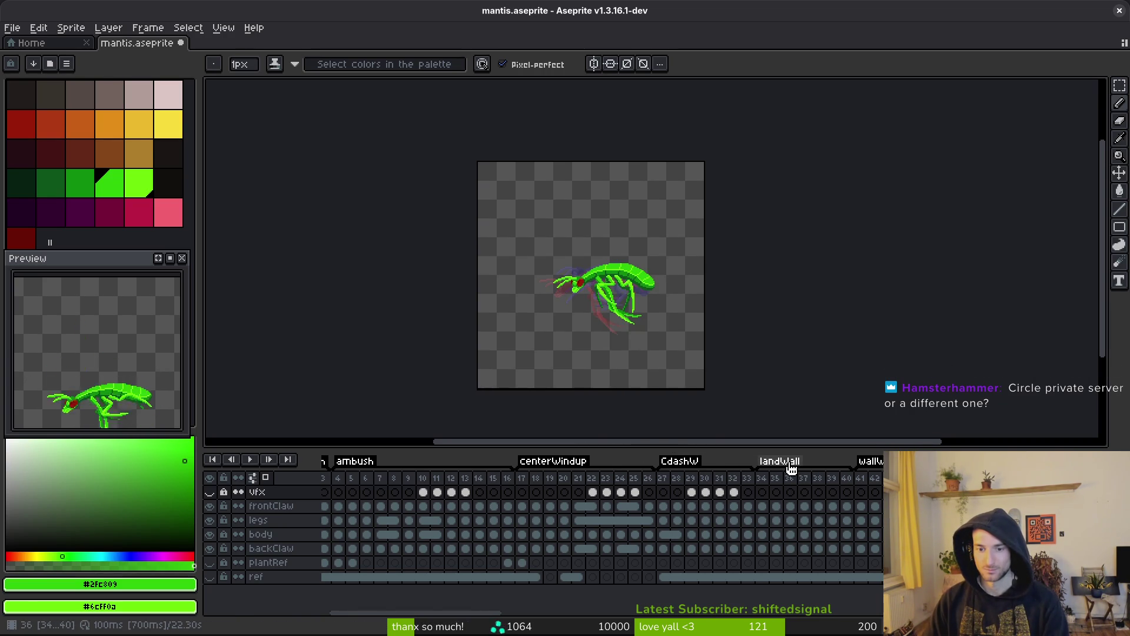
Rename the wallDashCenter tag to WdashC.
{"action": "double_click", "coordinate": [779, 461]}
{"action": "key", "text": "Return"}
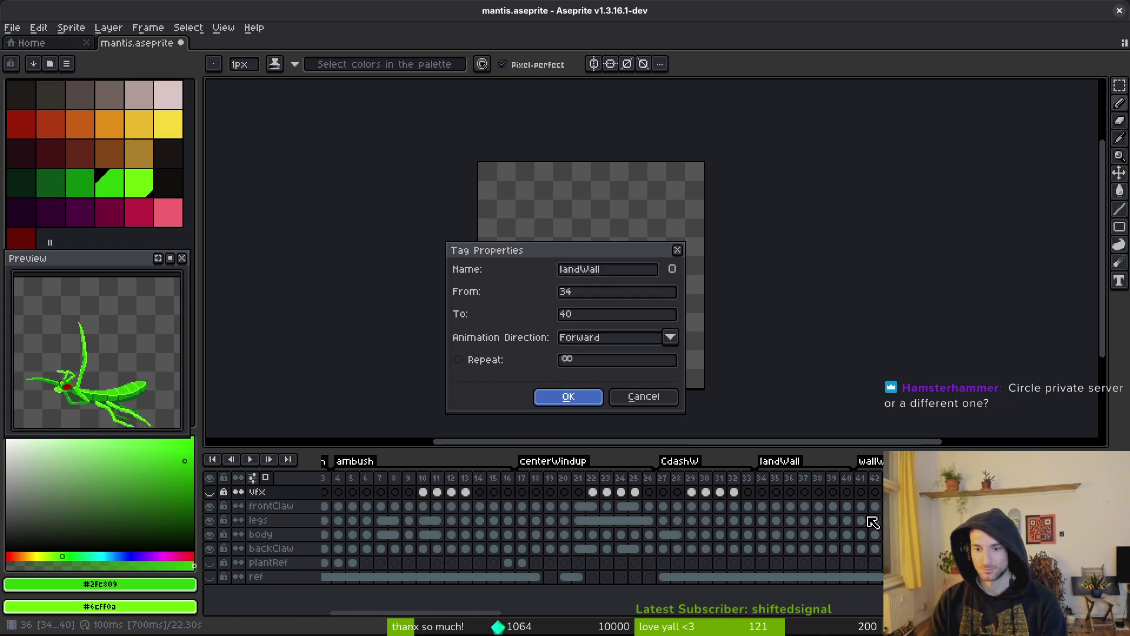
{"action": "key", "text": "Return"}
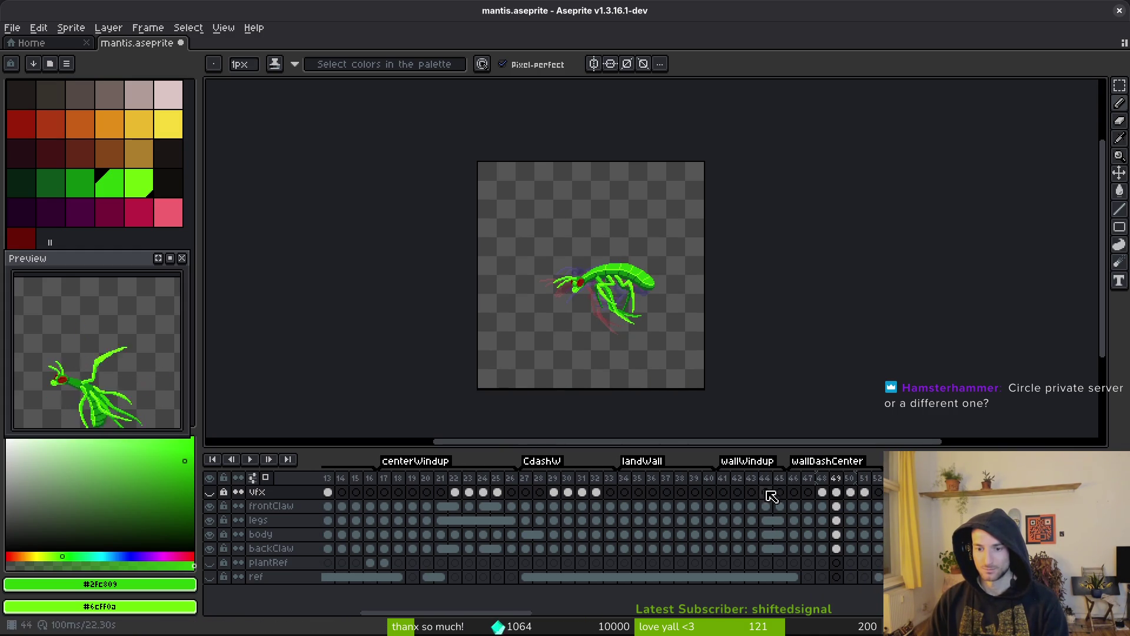
{"action": "double_click", "coordinate": [820, 464]}
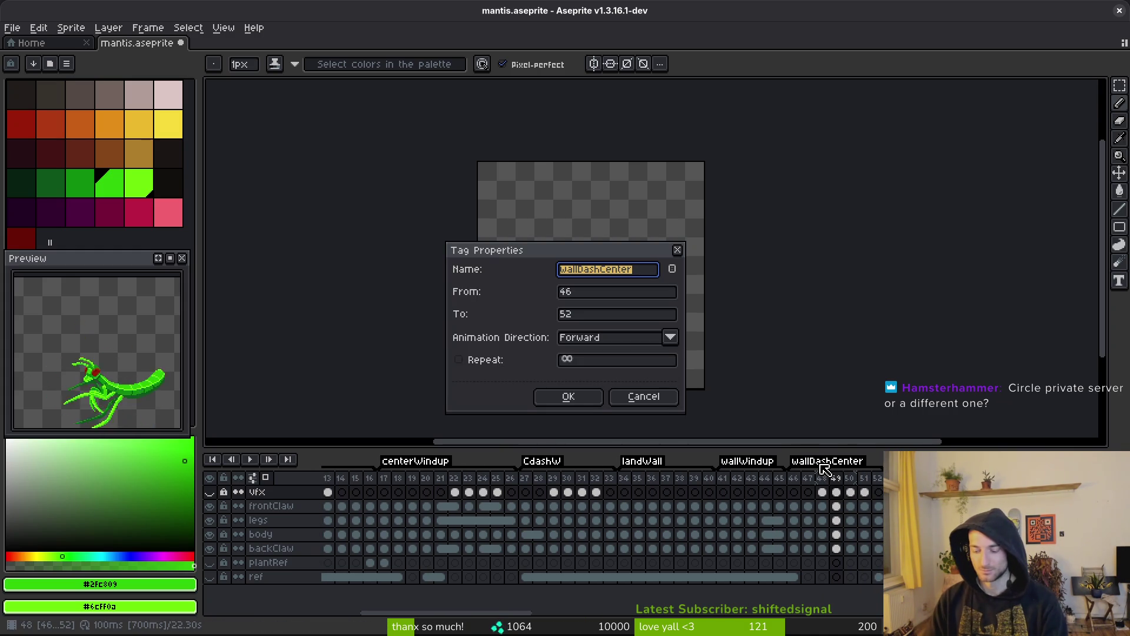
{"action": "type", "text": "wC"}
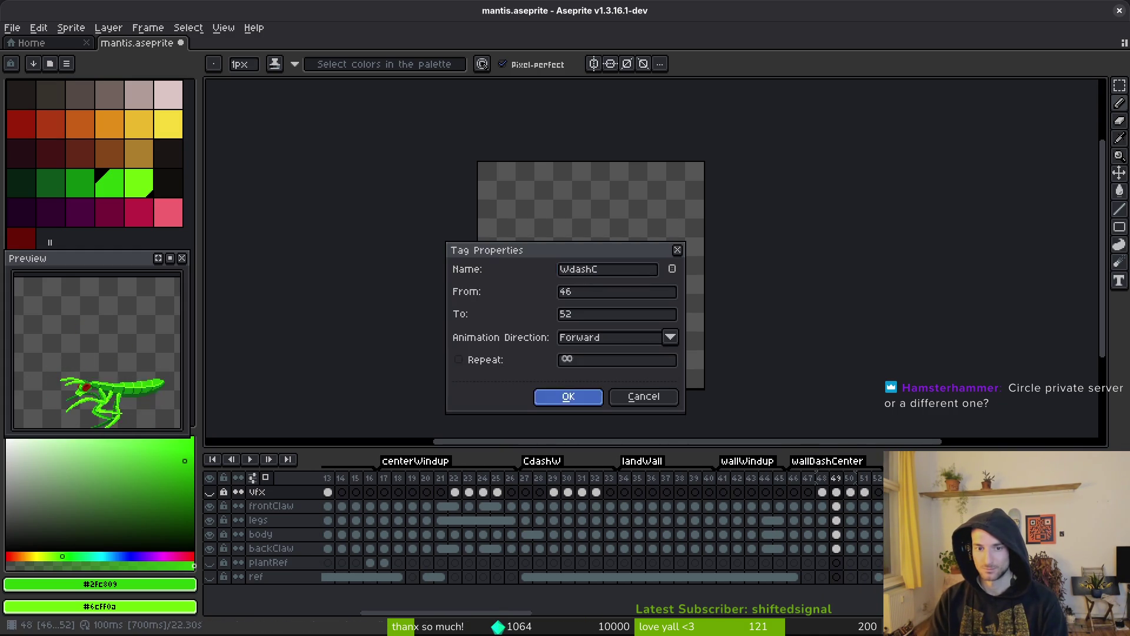
{"action": "key", "text": "Return"}
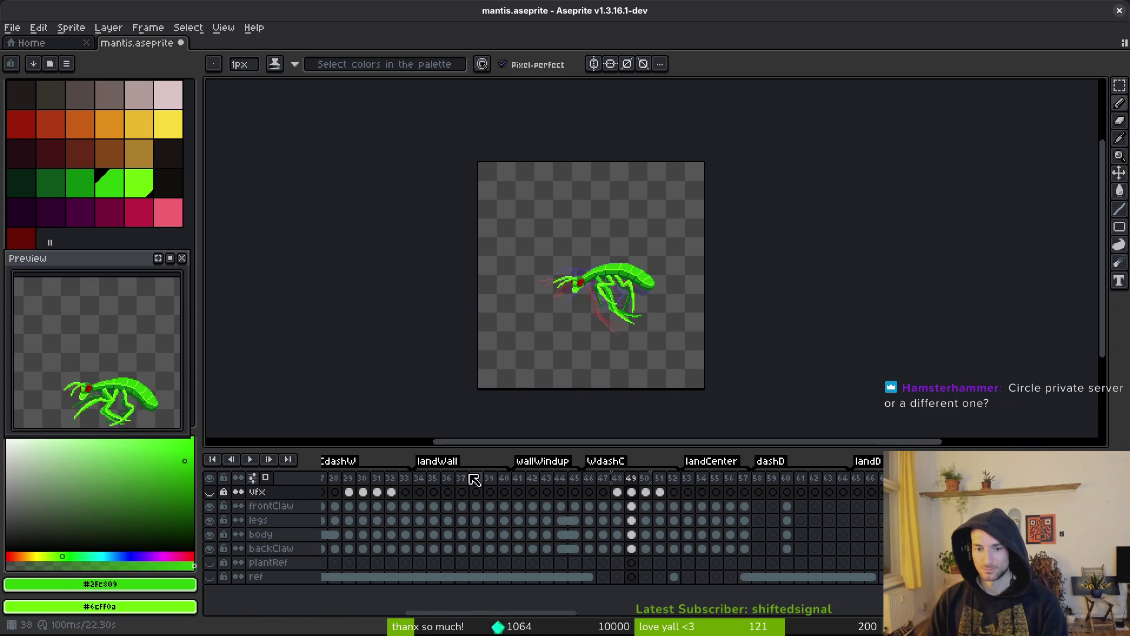
Rename the backWindupD tag to diagonalWindup.
{"action": "scroll", "coordinate": [529, 488], "scroll_direction": "left", "scroll_amount": 3}
{"action": "scroll", "coordinate": [677, 512], "scroll_direction": "right", "scroll_amount": 5}
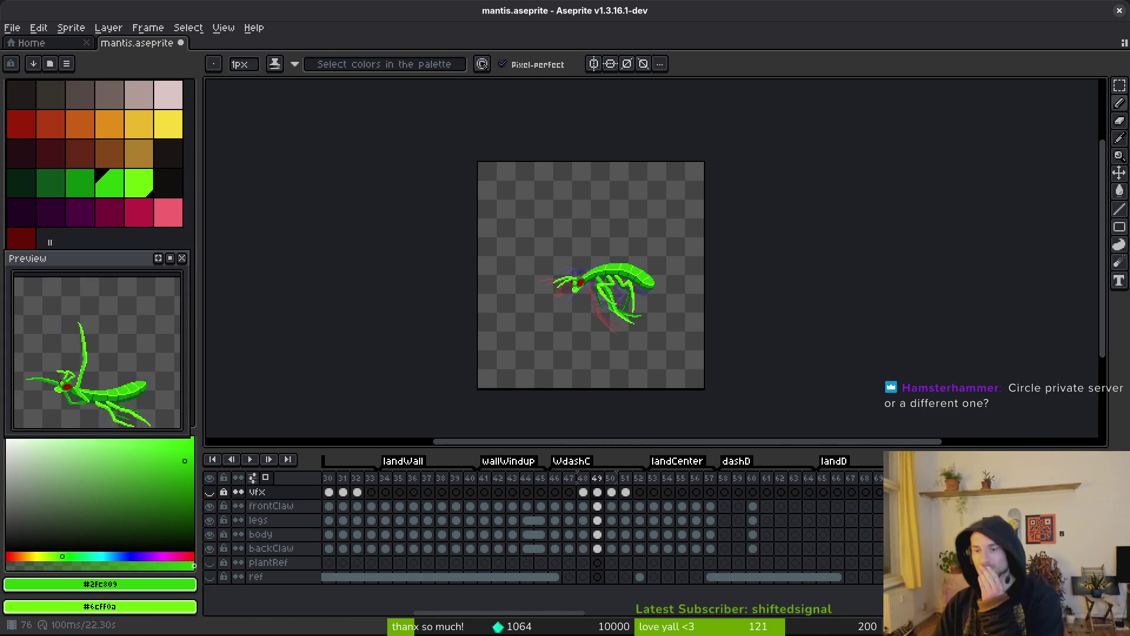
{"action": "scroll", "coordinate": [881, 542], "scroll_direction": "right", "scroll_amount": 3}
{"action": "double_click", "coordinate": [874, 461]}
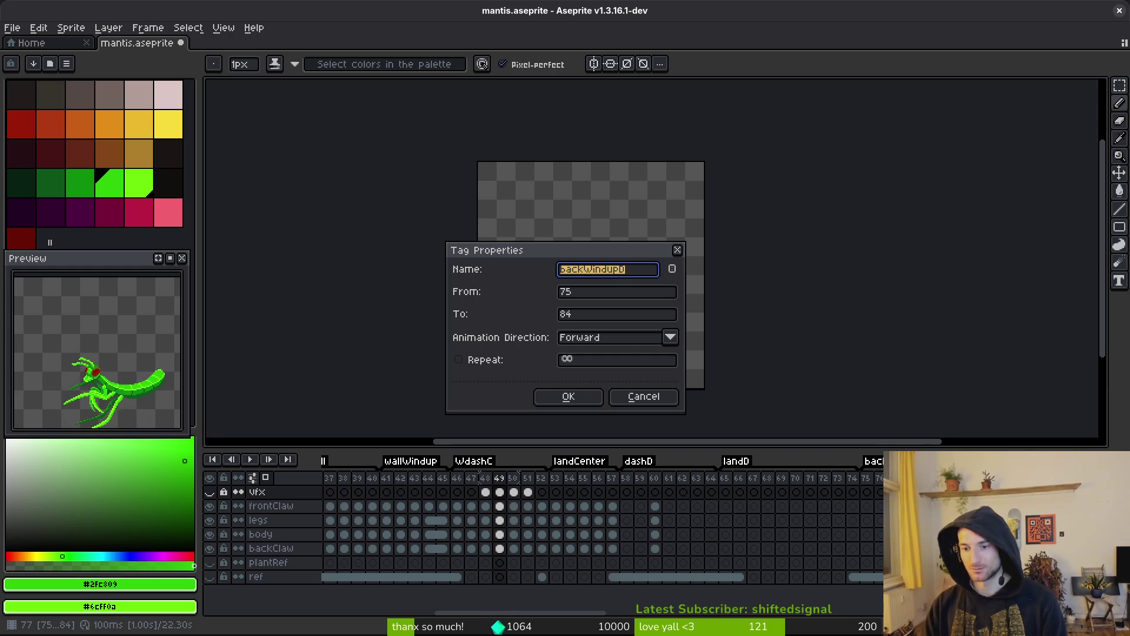
{"action": "type", "text": "diagonalWind"}
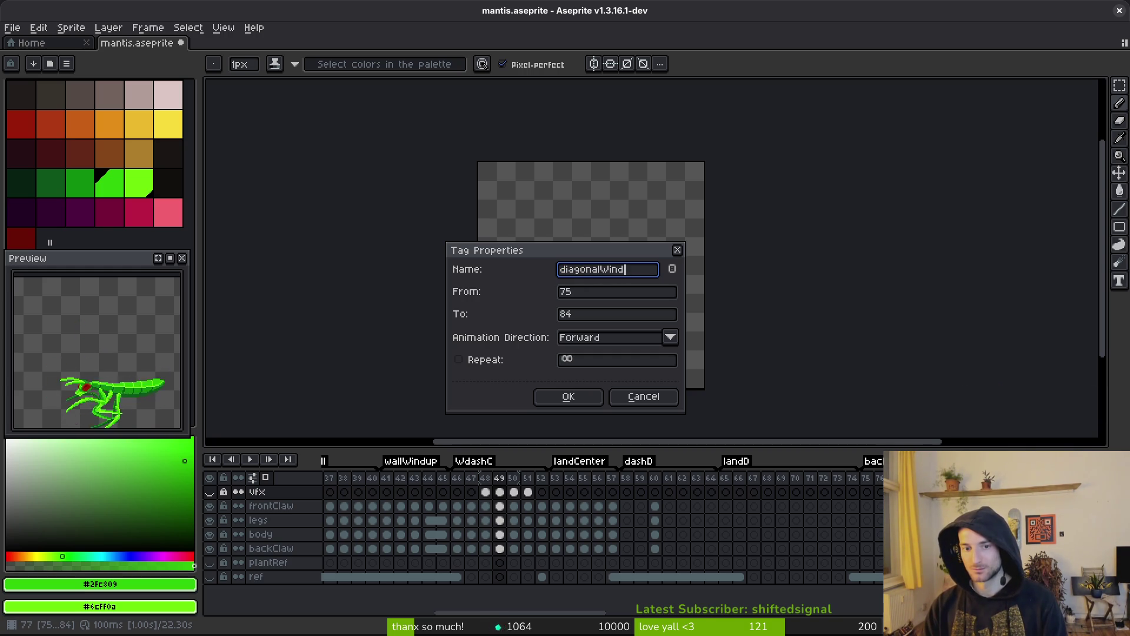
{"action": "type", "text": "up"}
{"action": "left_click", "coordinate": [568, 396]}
Rename the backDashD tag to DdashC, then undo and redo that rename.
{"action": "scroll", "coordinate": [790, 543], "scroll_direction": "right", "scroll_amount": 3}
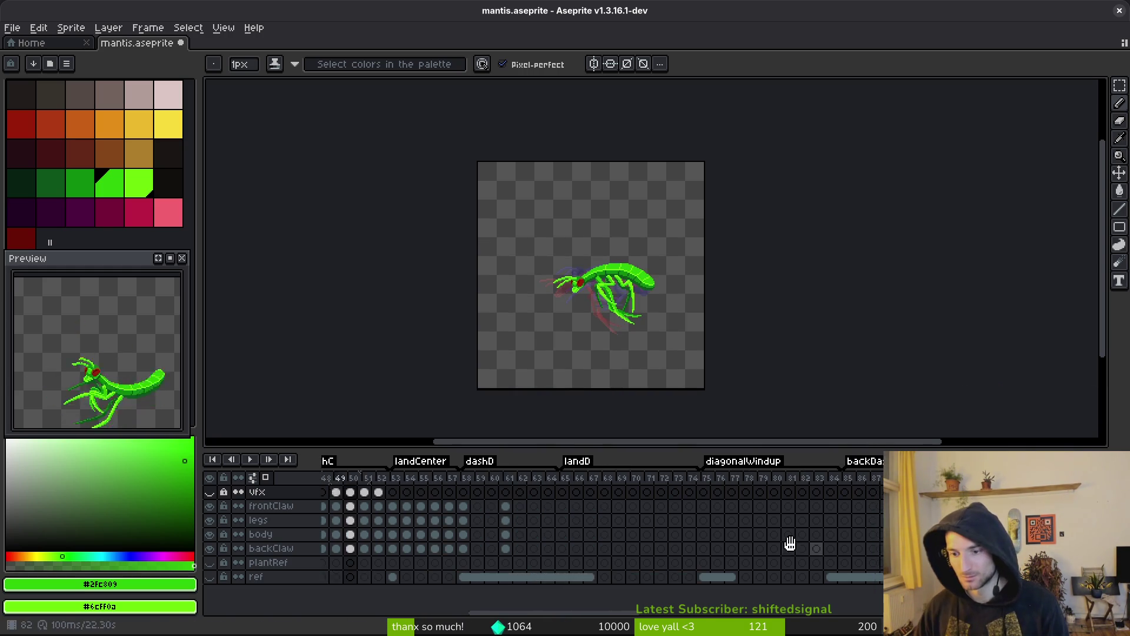
{"action": "double_click", "coordinate": [854, 462]}
{"action": "type", "text": "dashC"}
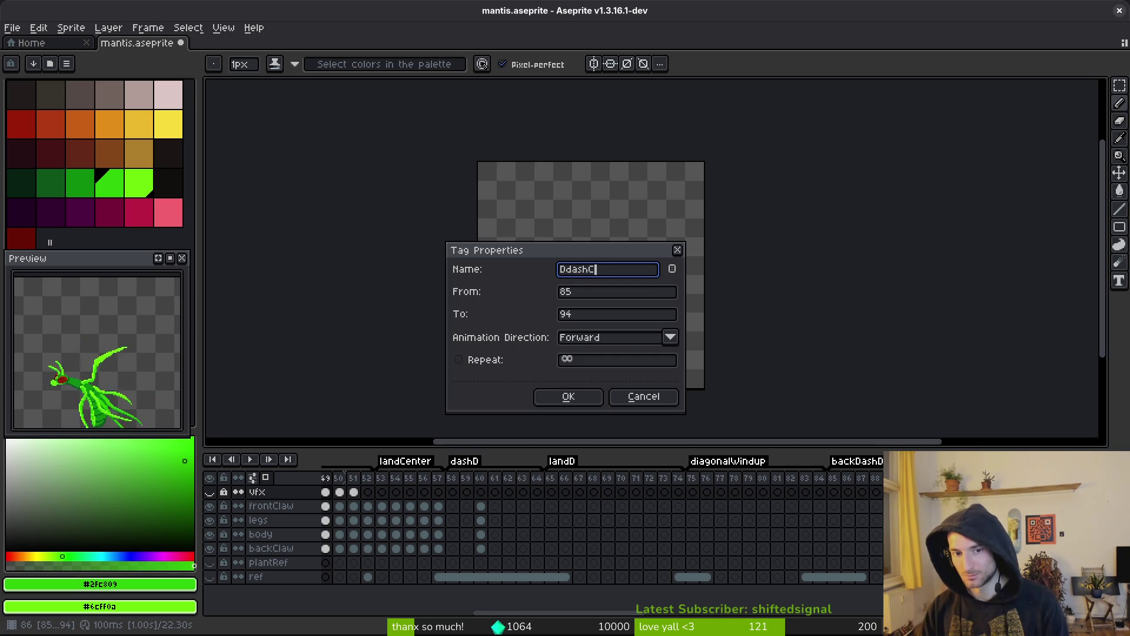
{"action": "key", "text": "Return"}
{"action": "scroll", "coordinate": [786, 530], "scroll_direction": "right", "scroll_amount": 3}
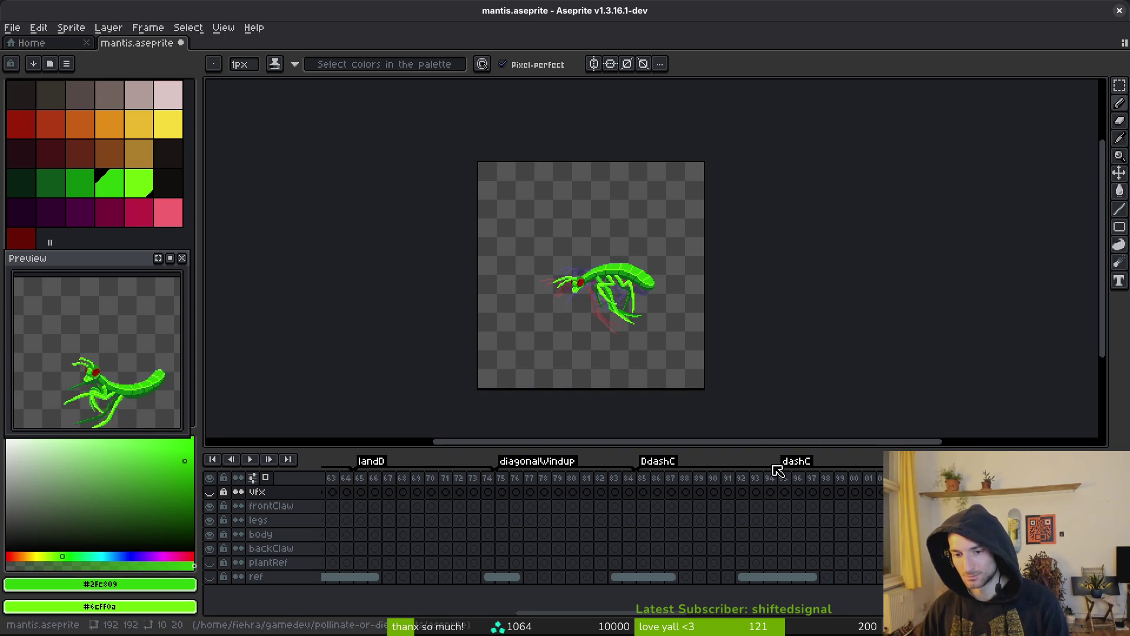
{"action": "key", "text": "ctrl+z"}
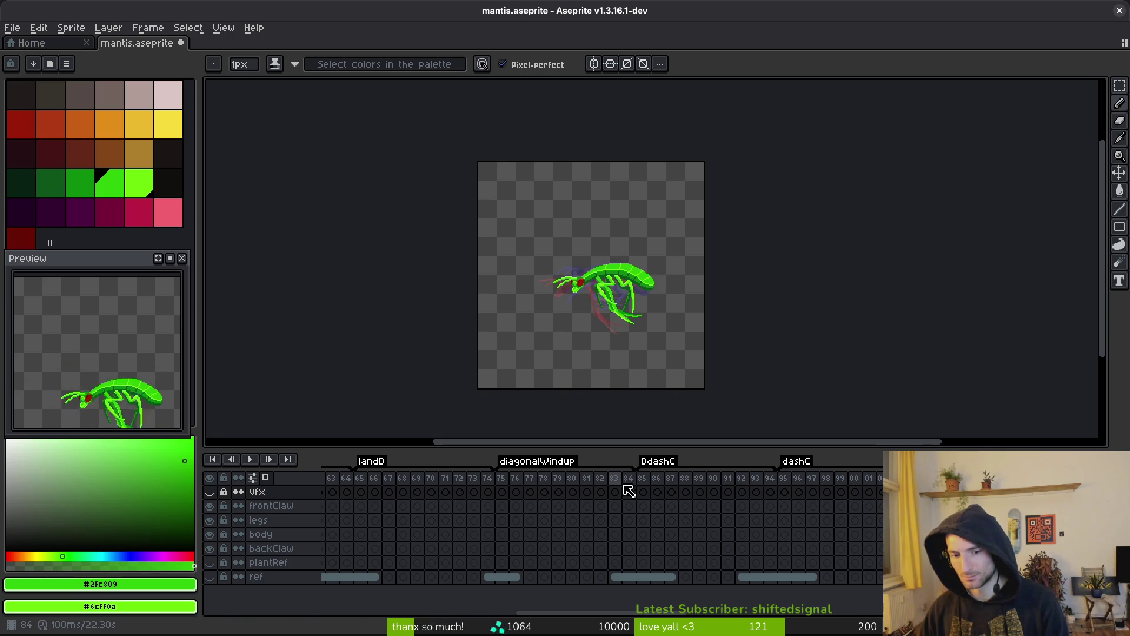
{"action": "key", "text": "ctrl+y"}
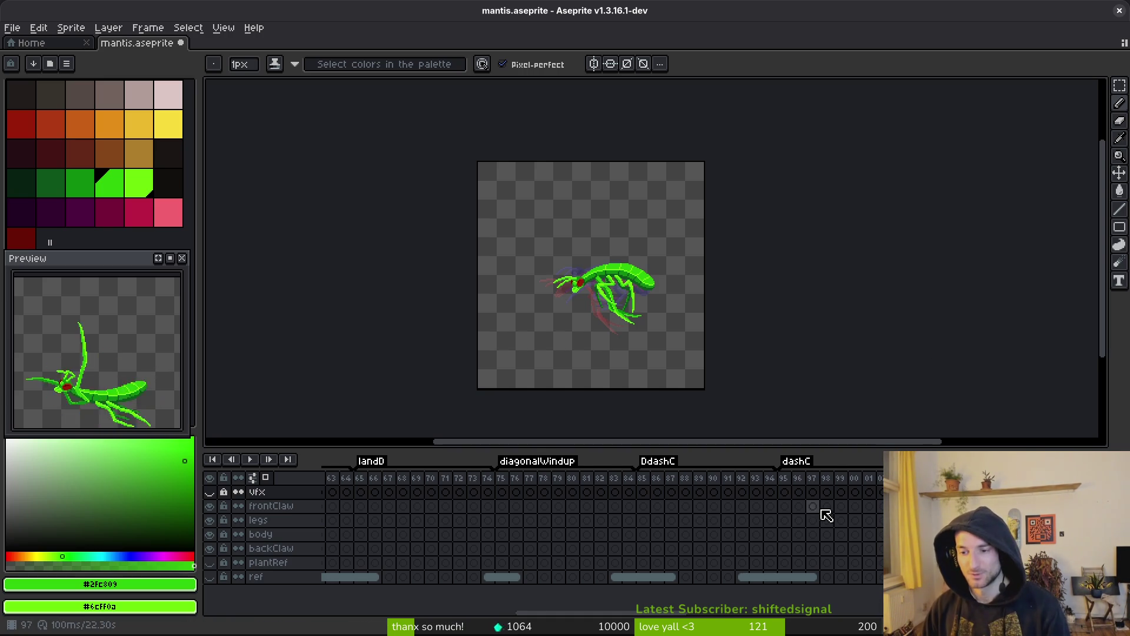
{"action": "scroll", "coordinate": [673, 527], "scroll_direction": "right", "scroll_amount": 4}
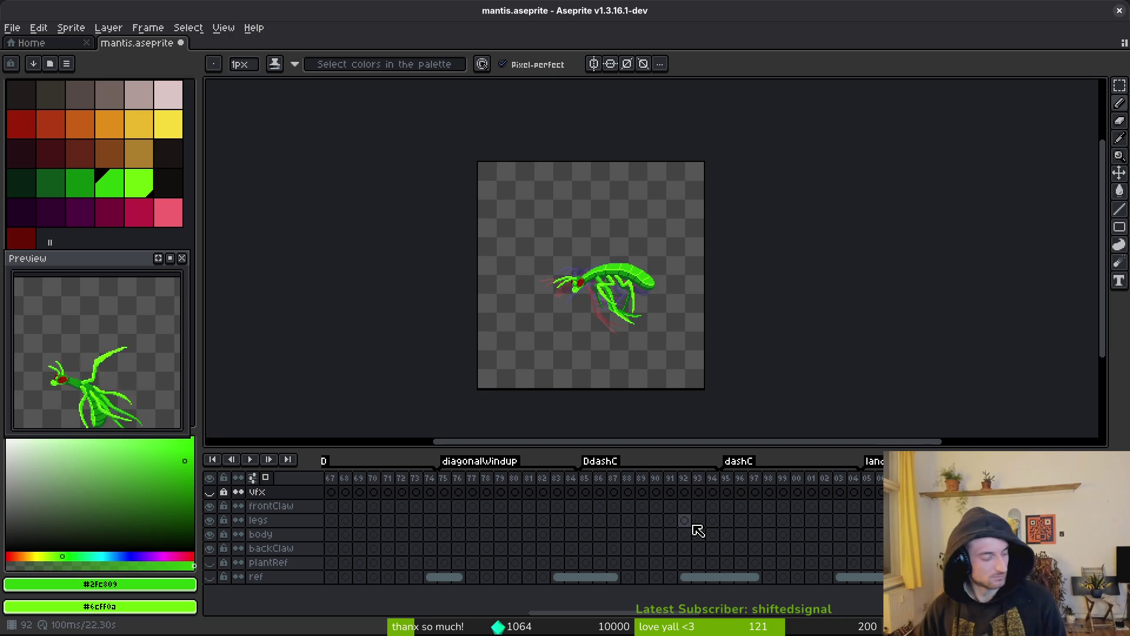
{"action": "scroll", "coordinate": [700, 529], "scroll_direction": "left", "scroll_amount": 5}
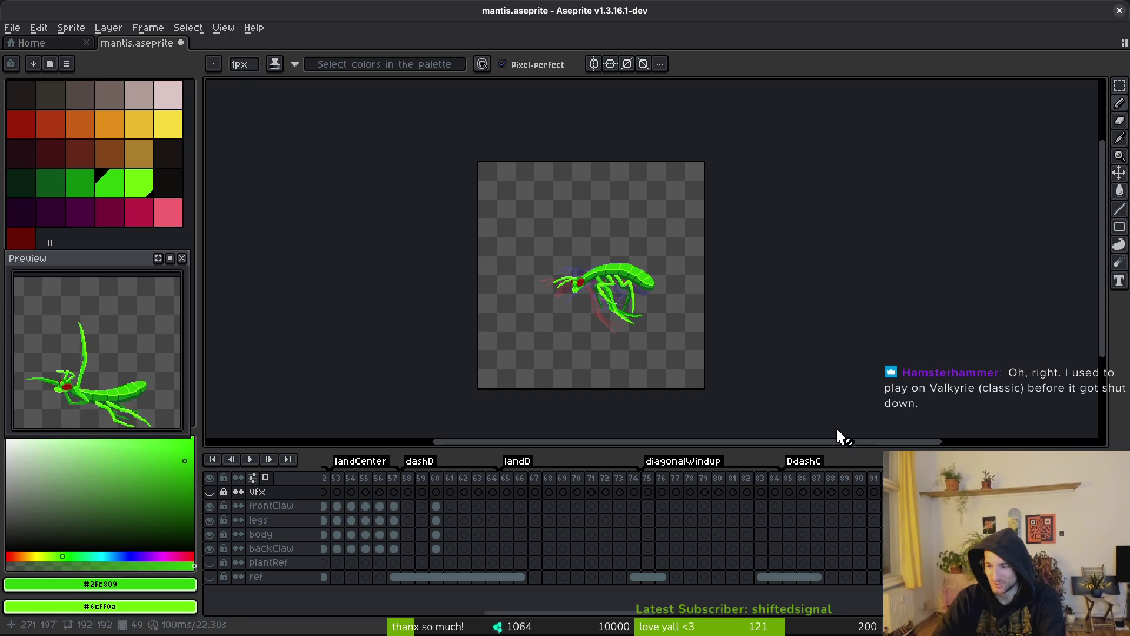
{"action": "key", "text": "ctrl+z"}
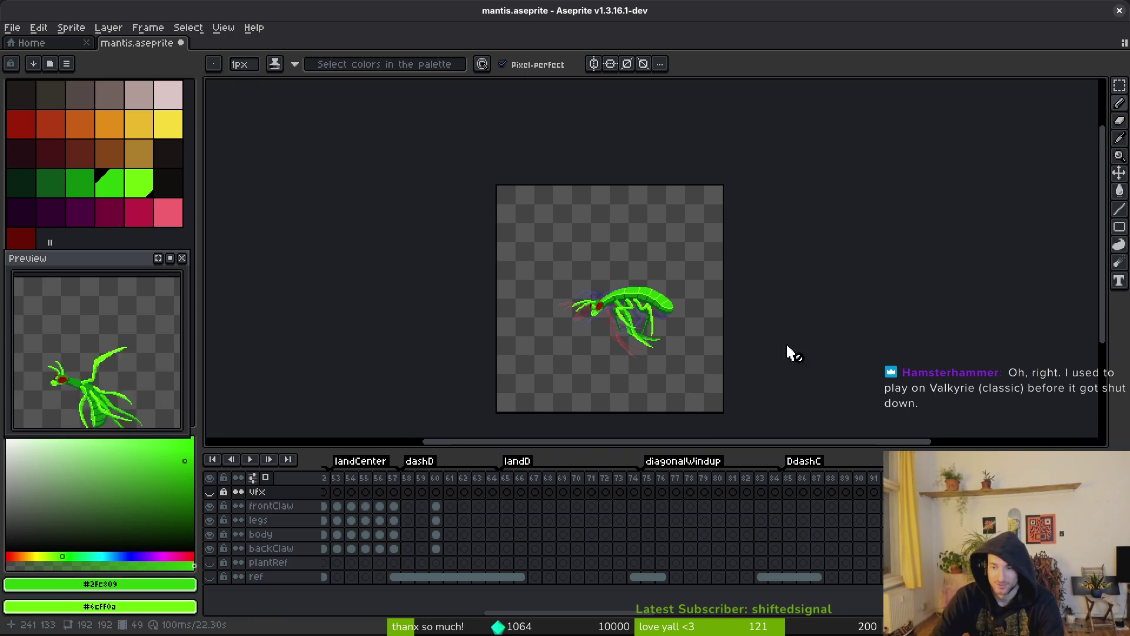
{"action": "key", "text": "ctrl+z"}
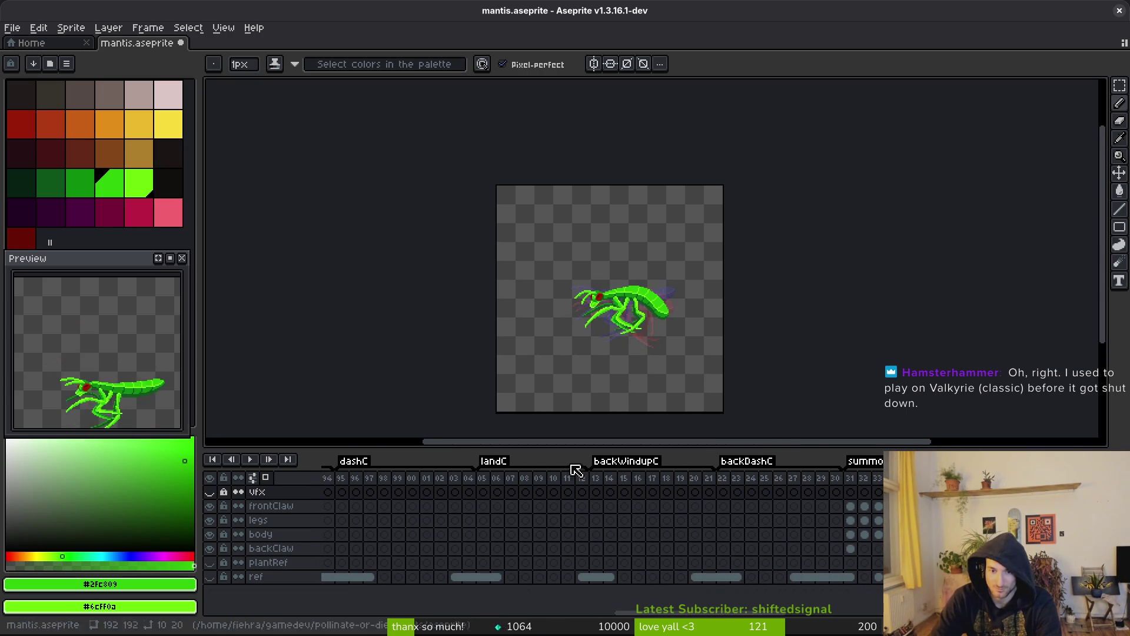
{"action": "scroll", "coordinate": [512, 479], "scroll_direction": "left", "scroll_amount": 5}
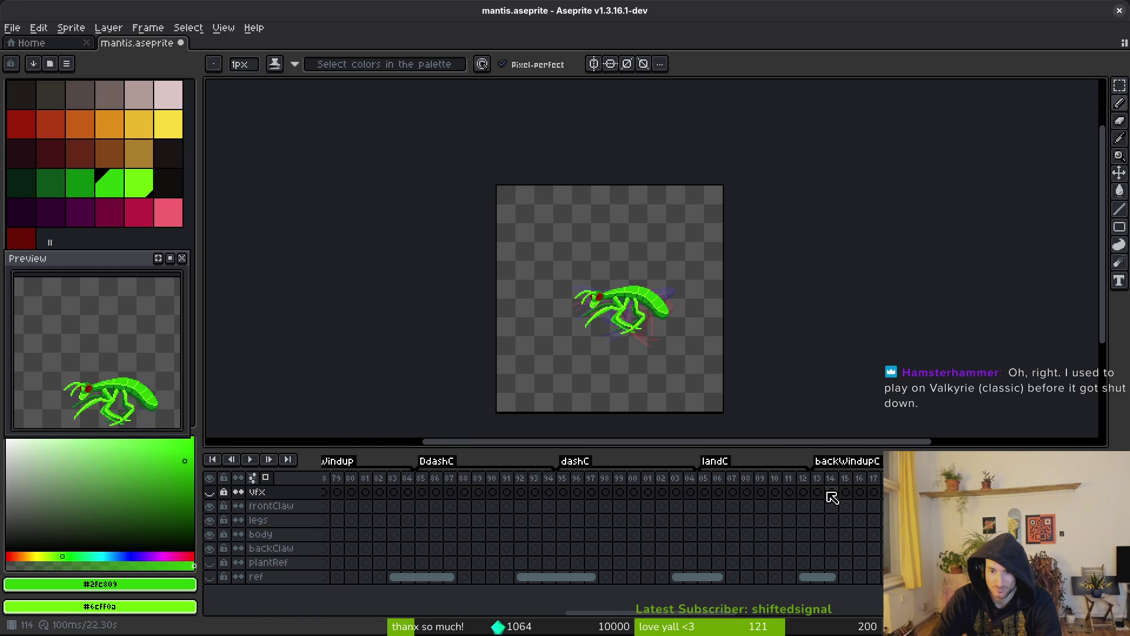
{"action": "scroll", "coordinate": [829, 496], "scroll_direction": "left", "scroll_amount": 5}
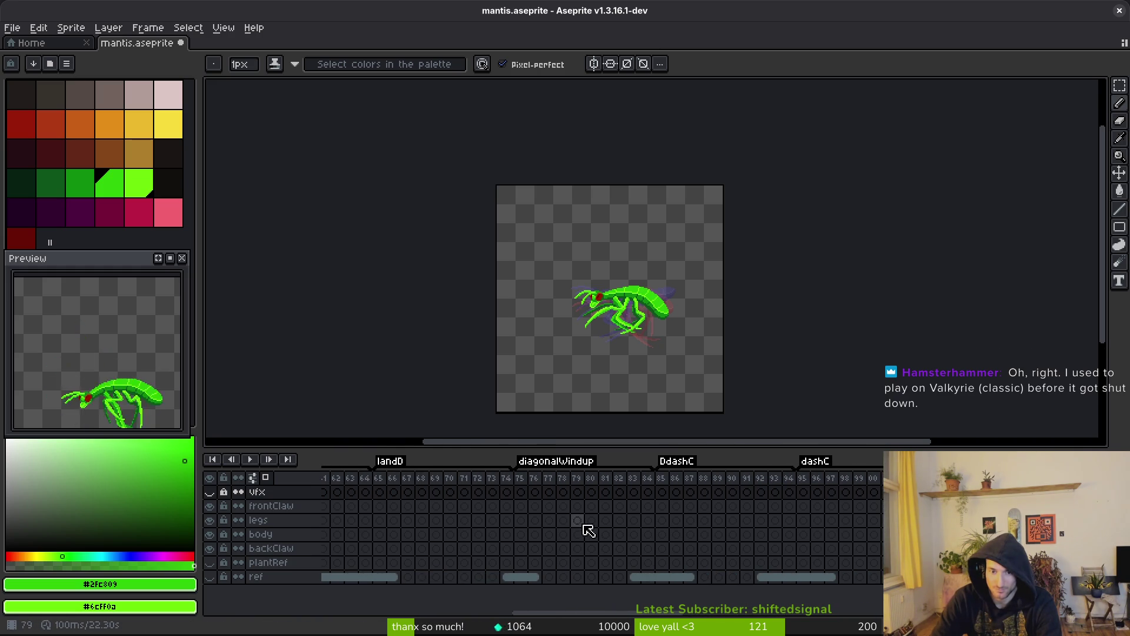
{"action": "scroll", "coordinate": [765, 488], "scroll_direction": "right", "scroll_amount": 3}
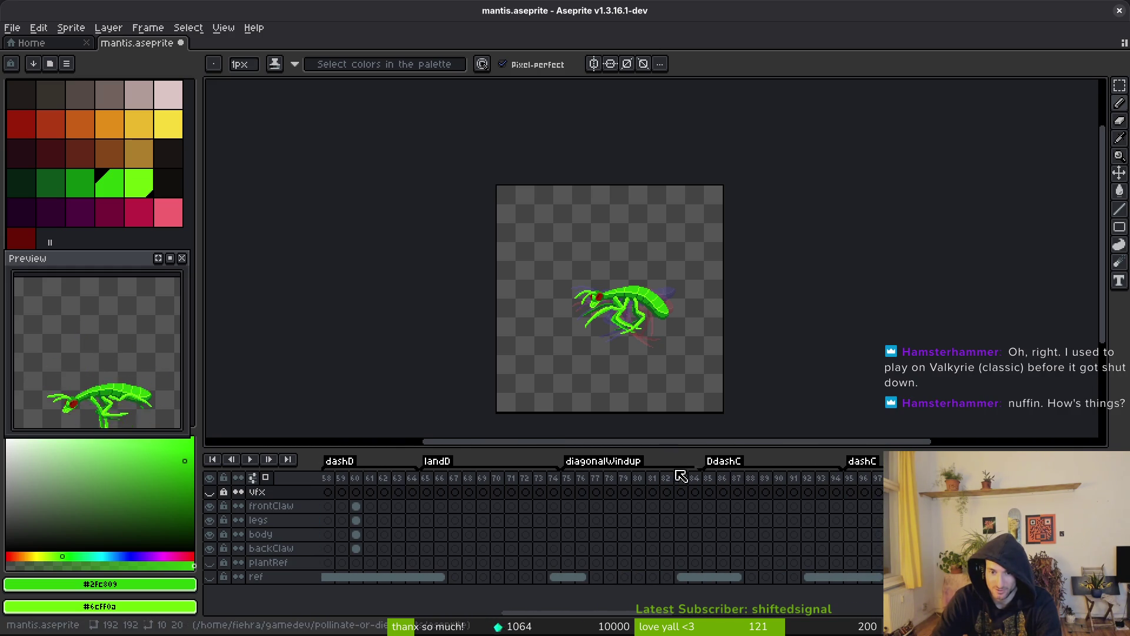
Delete the dashC, backWindupC and backDashC frames from the timeline.
{"action": "left_click", "coordinate": [568, 506]}
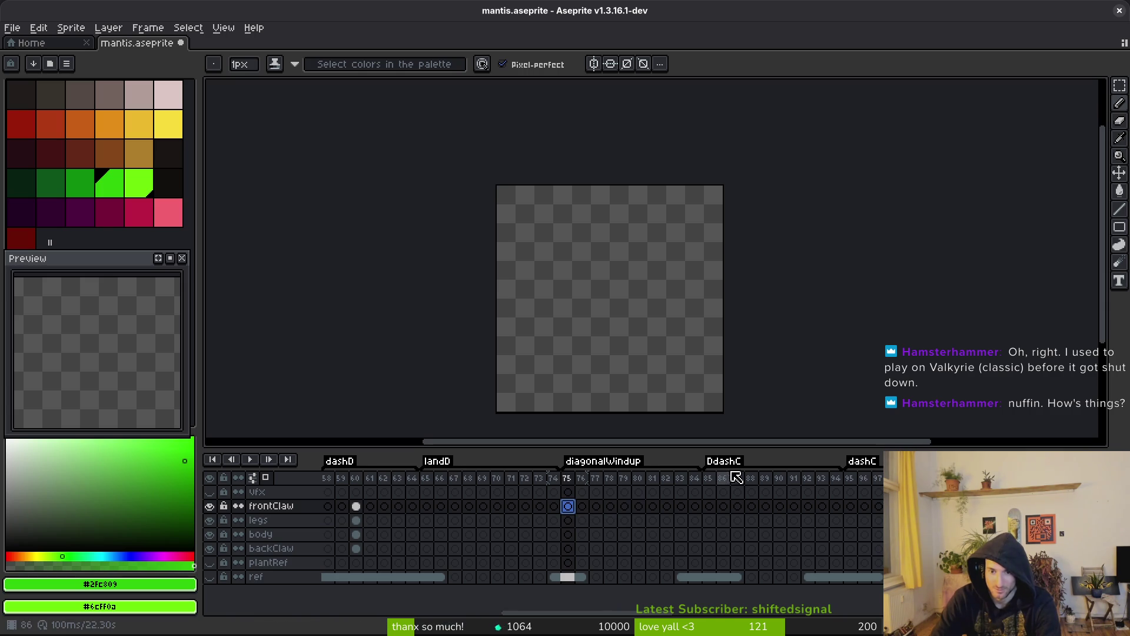
{"action": "left_click_drag", "start_coordinate": [769, 523], "coordinate": [691, 530]}
{"action": "scroll", "coordinate": [719, 527], "scroll_direction": "right", "scroll_amount": 3}
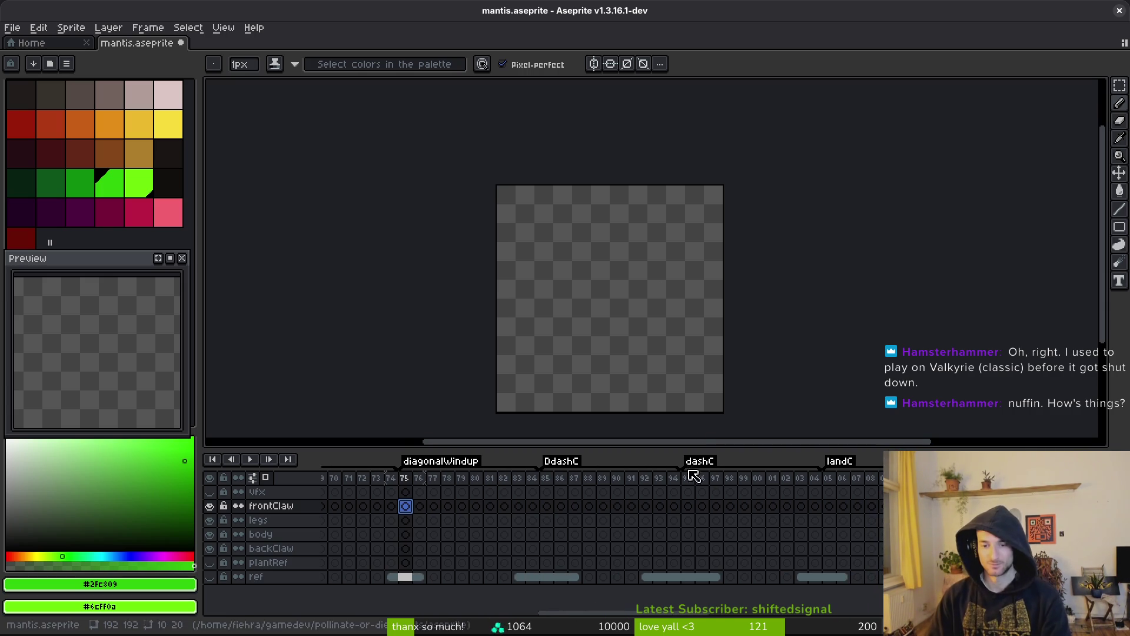
{"action": "left_click_drag", "start_coordinate": [693, 479], "coordinate": [880, 480]}
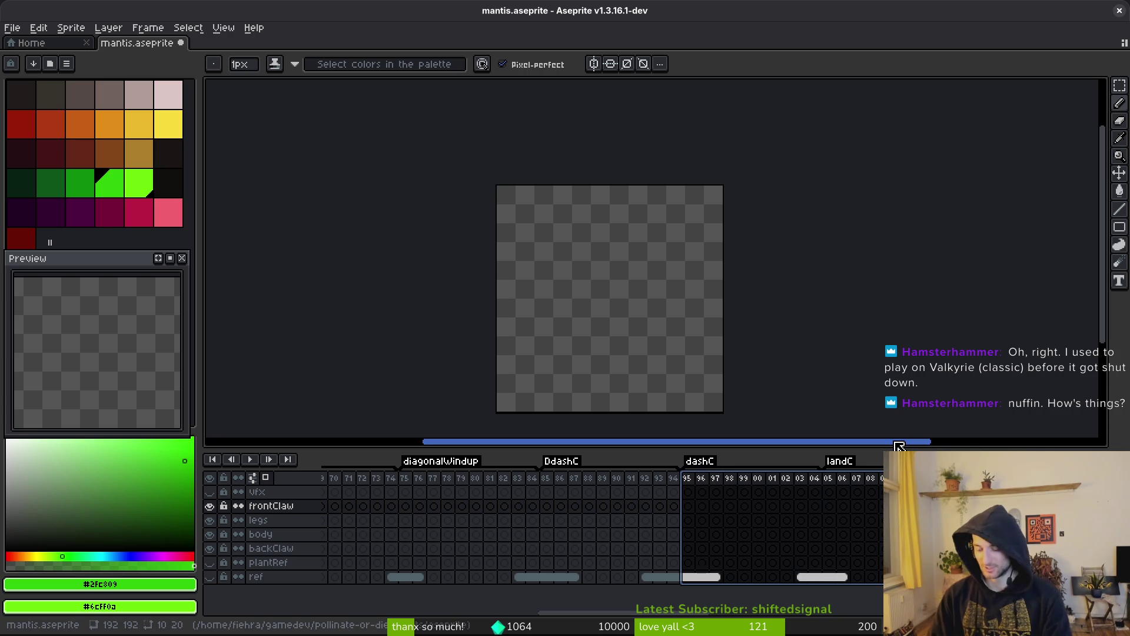
{"action": "key", "text": "Delete"}
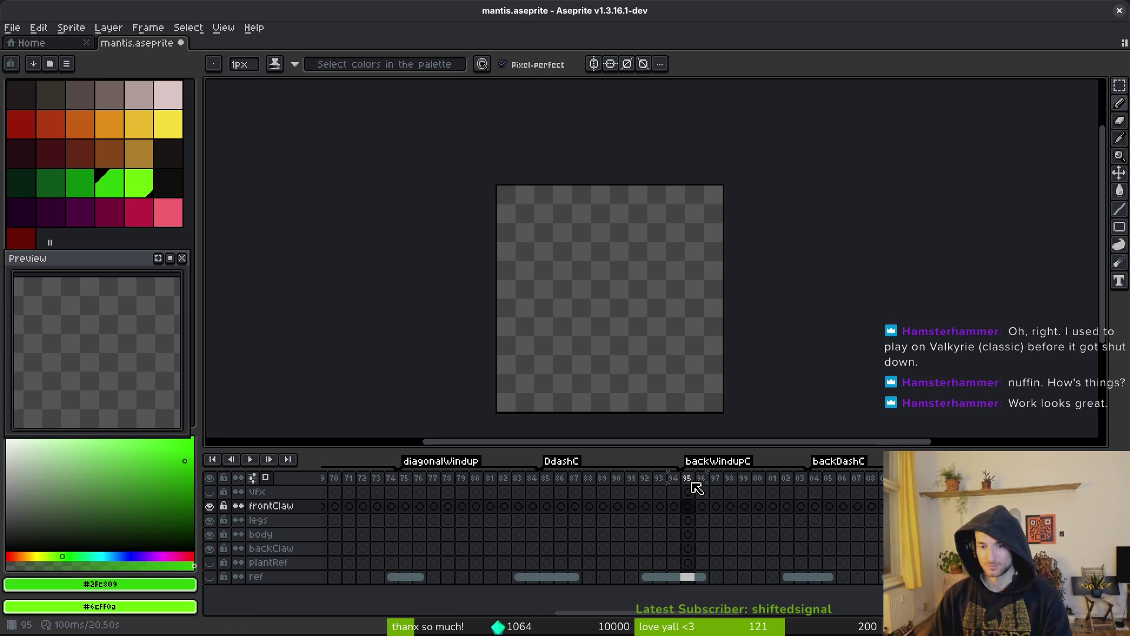
{"action": "left_click_drag", "start_coordinate": [696, 482], "coordinate": [927, 488]}
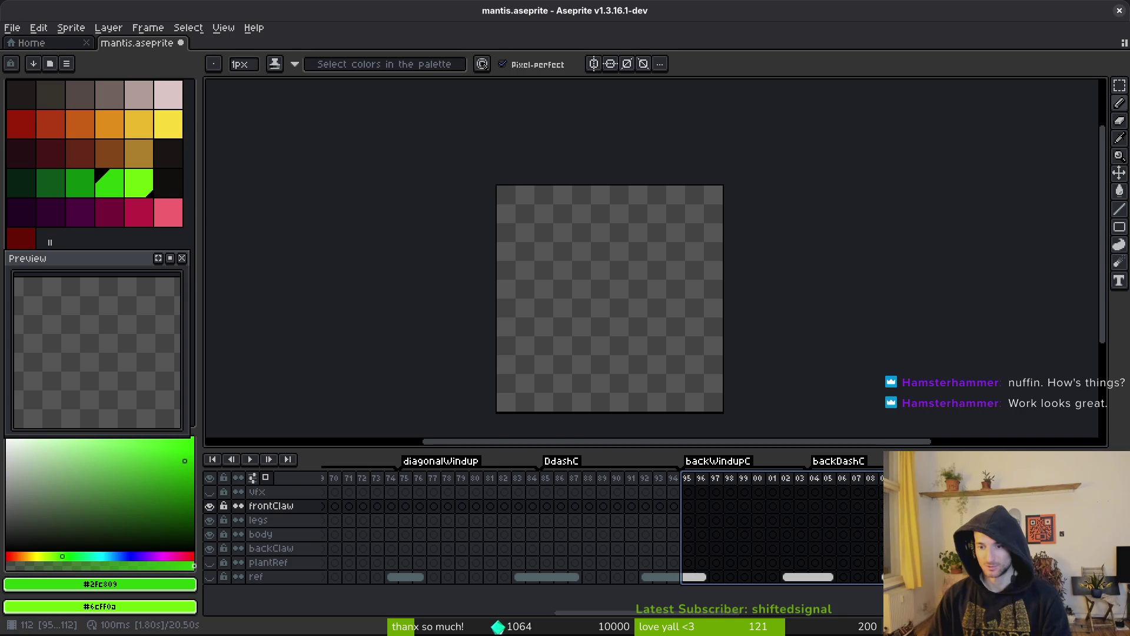
{"action": "key", "text": "Delete"}
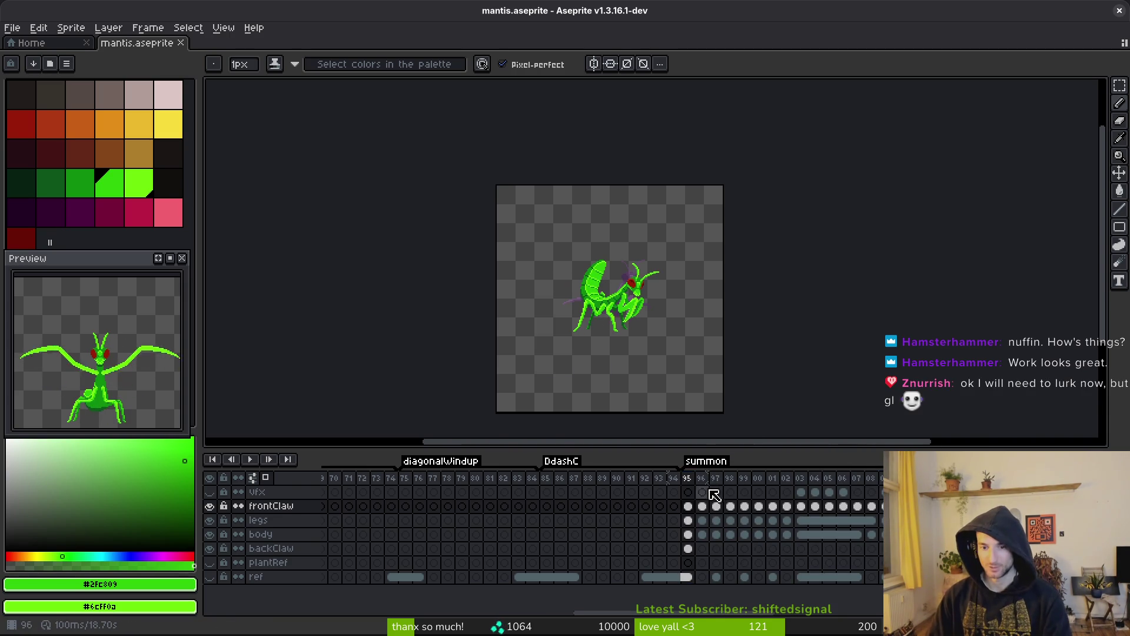
Move the summon frames after ambush to frames 17–44 under a Loop tag.
{"action": "left_click_drag", "start_coordinate": [697, 488], "coordinate": [871, 489]}
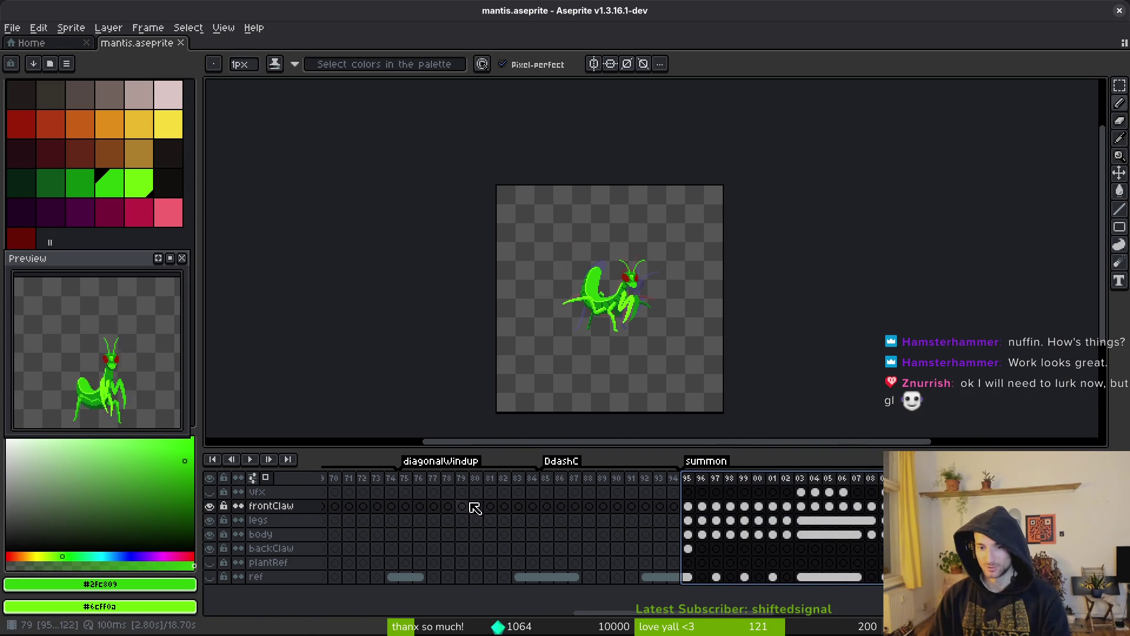
{"action": "scroll", "coordinate": [628, 504], "scroll_direction": "left", "scroll_amount": 5}
{"action": "scroll", "coordinate": [850, 504], "scroll_direction": "left", "scroll_amount": 3}
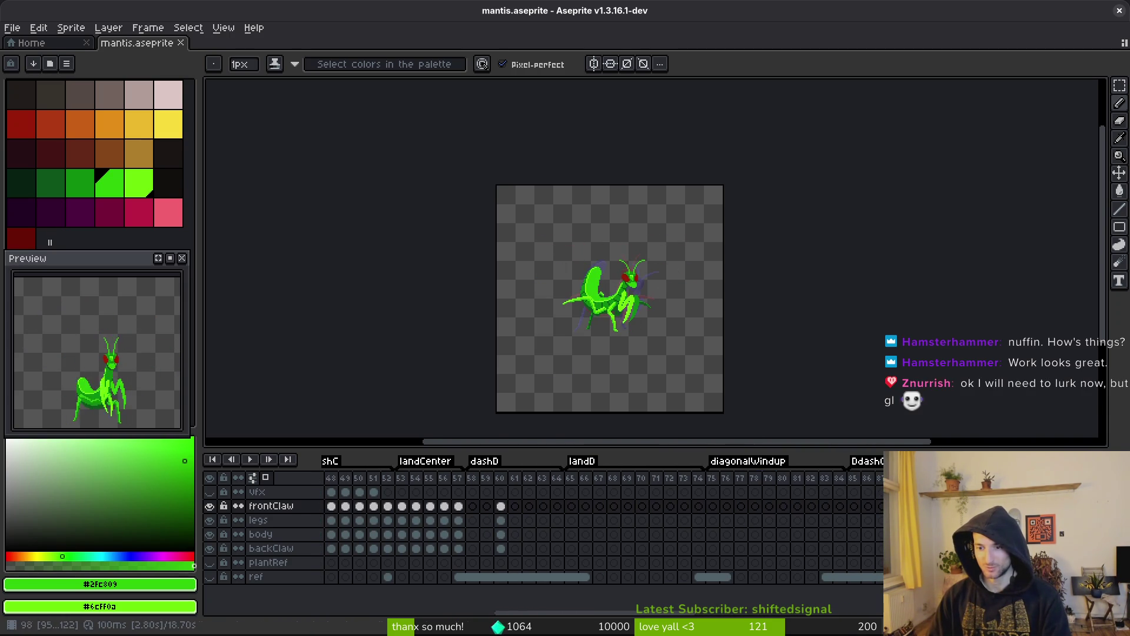
{"action": "mouse_move", "coordinate": [497, 519]}
{"action": "left_mouse_down"}
{"action": "mouse_move", "coordinate": [346, 511]}
{"action": "mouse_move", "coordinate": [562, 505]}
{"action": "mouse_move", "coordinate": [552, 503]}
{"action": "left_mouse_up"}
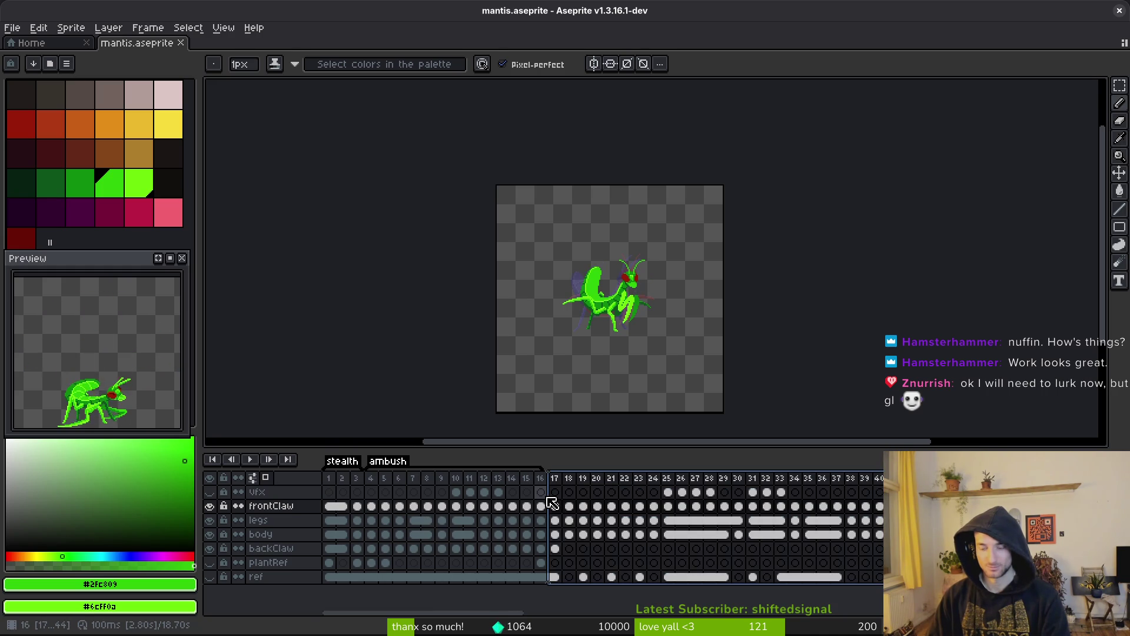
{"action": "key", "text": "F2"}
{"action": "key", "text": "ctrl+z"}
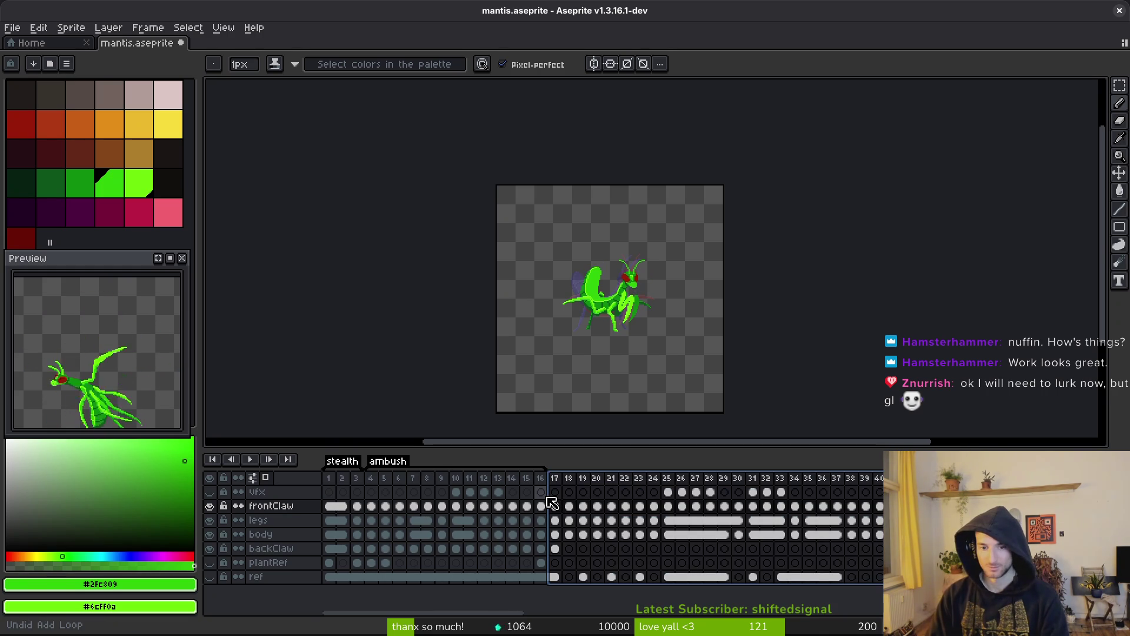
{"action": "key", "text": "ctrl+z"}
{"action": "key", "text": "ctrl+y"}
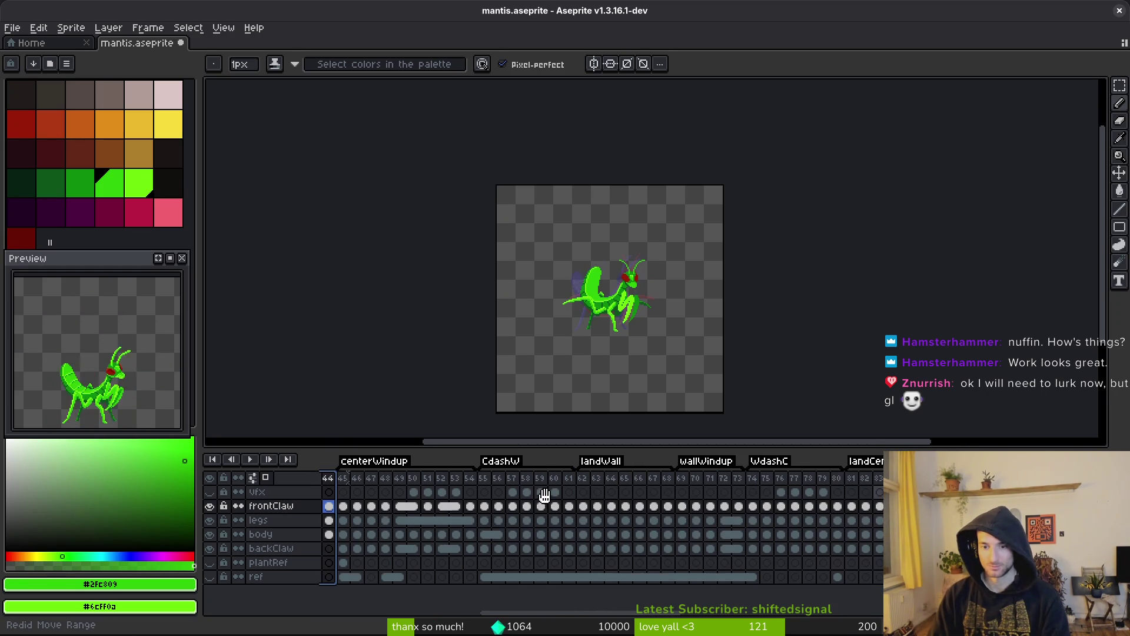
{"action": "key", "text": "ctrl+y"}
{"action": "scroll", "coordinate": [554, 512], "scroll_direction": "left", "scroll_amount": 10}
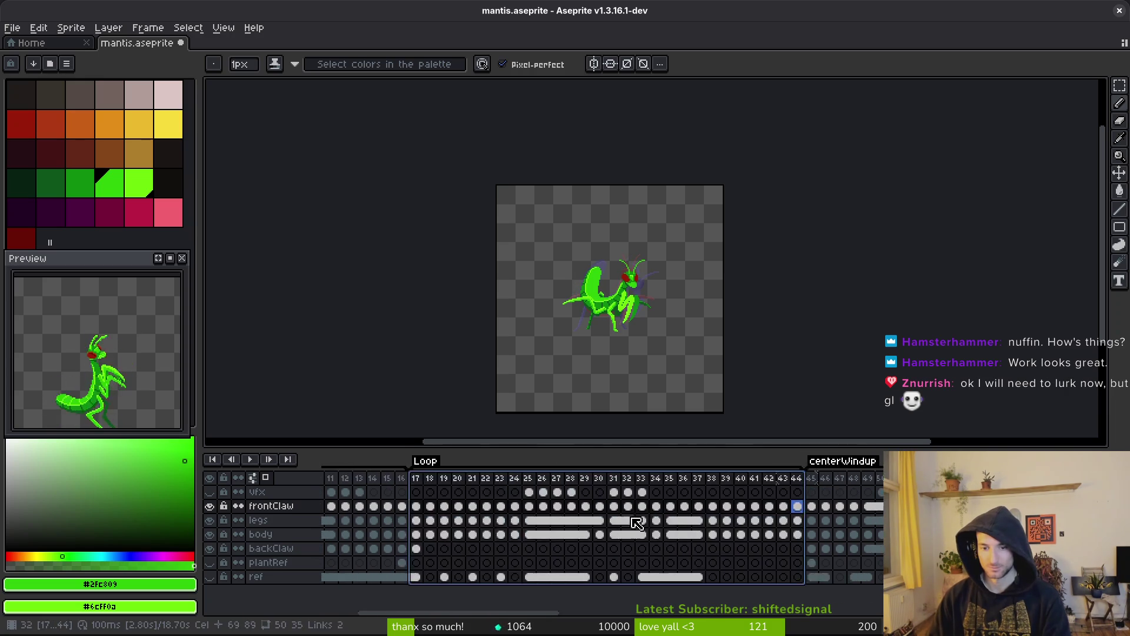
Rename the Loop tag over frames 17–44 to summon and save.
{"action": "double_click", "coordinate": [566, 462]}
{"action": "type", "text": "summon"}
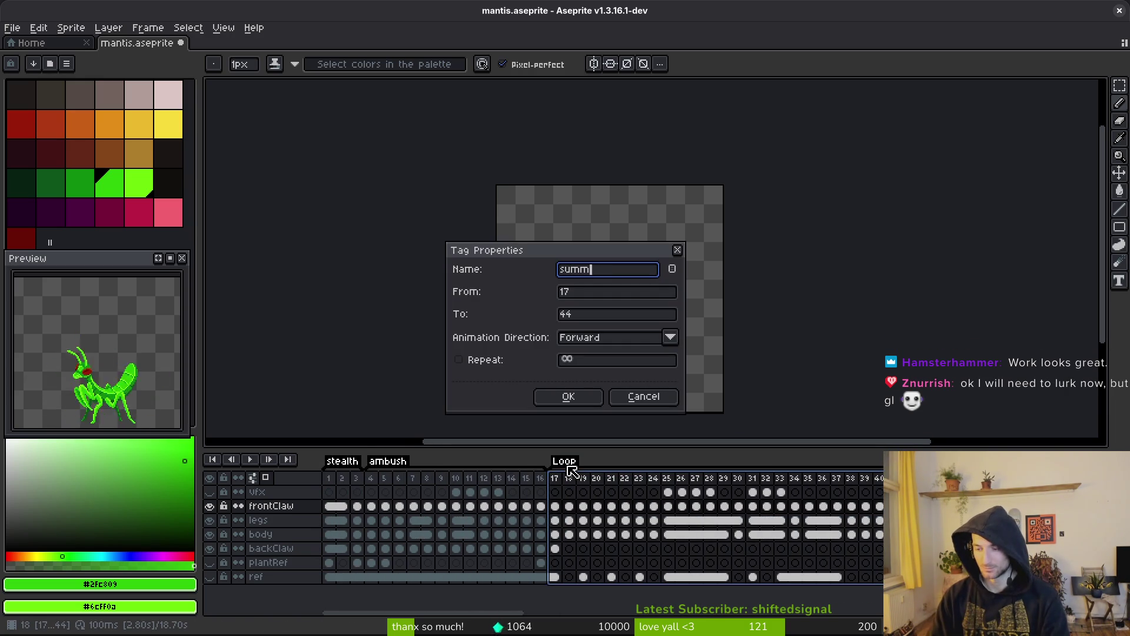
{"action": "key", "text": "Return"}
{"action": "key", "text": "ctrl+s"}
Delete the orbs and orbsW frames 139–153 and save the file.
{"action": "scroll", "coordinate": [651, 523], "scroll_direction": "right", "scroll_amount": 3}
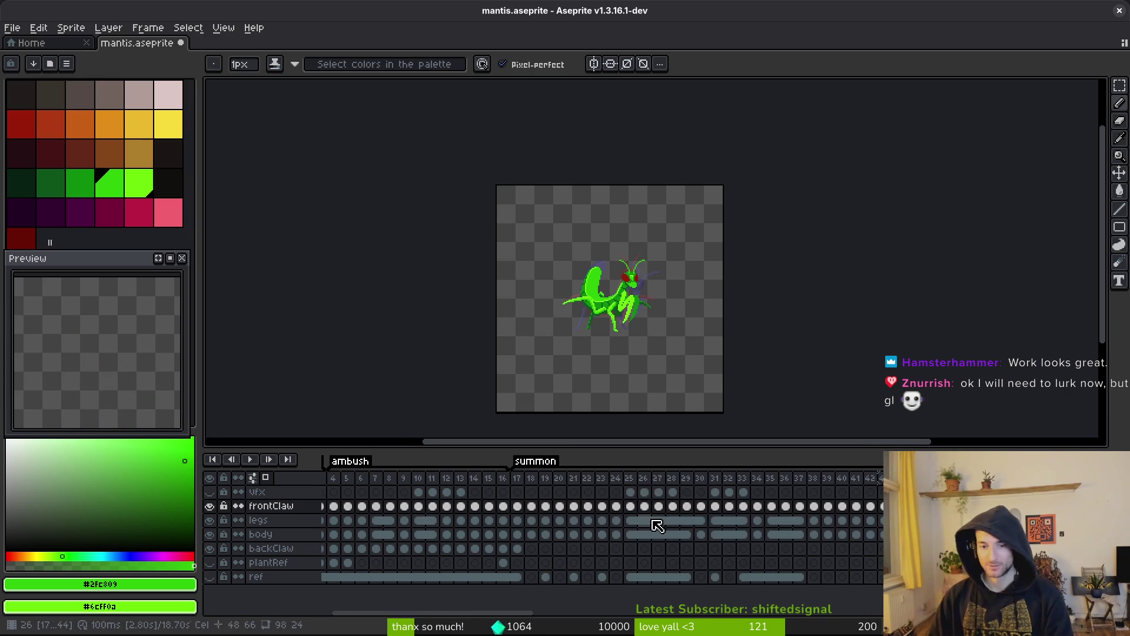
{"action": "scroll", "coordinate": [767, 501], "scroll_direction": "right", "scroll_amount": 15}
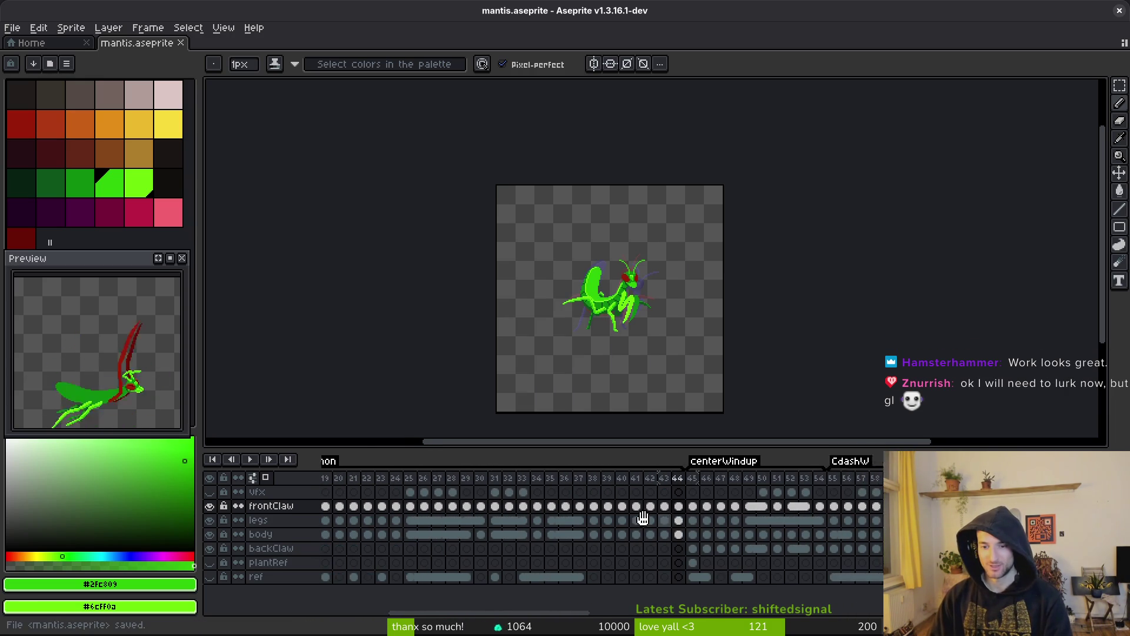
{"action": "scroll", "coordinate": [799, 538], "scroll_direction": "right", "scroll_amount": 12}
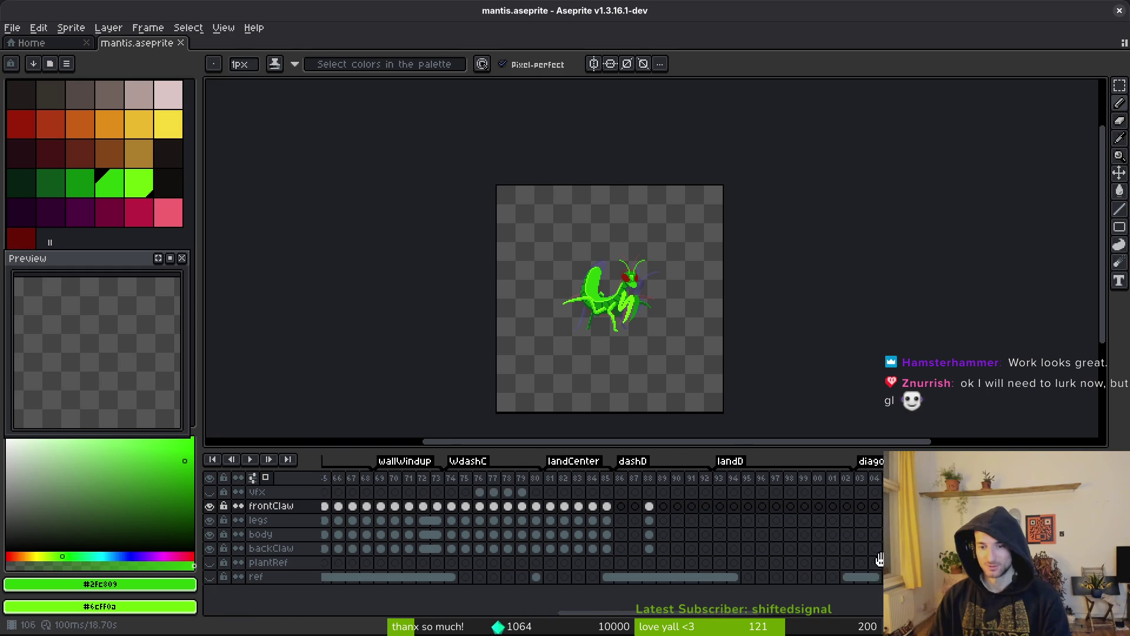
{"action": "scroll", "coordinate": [758, 551], "scroll_direction": "right", "scroll_amount": 5}
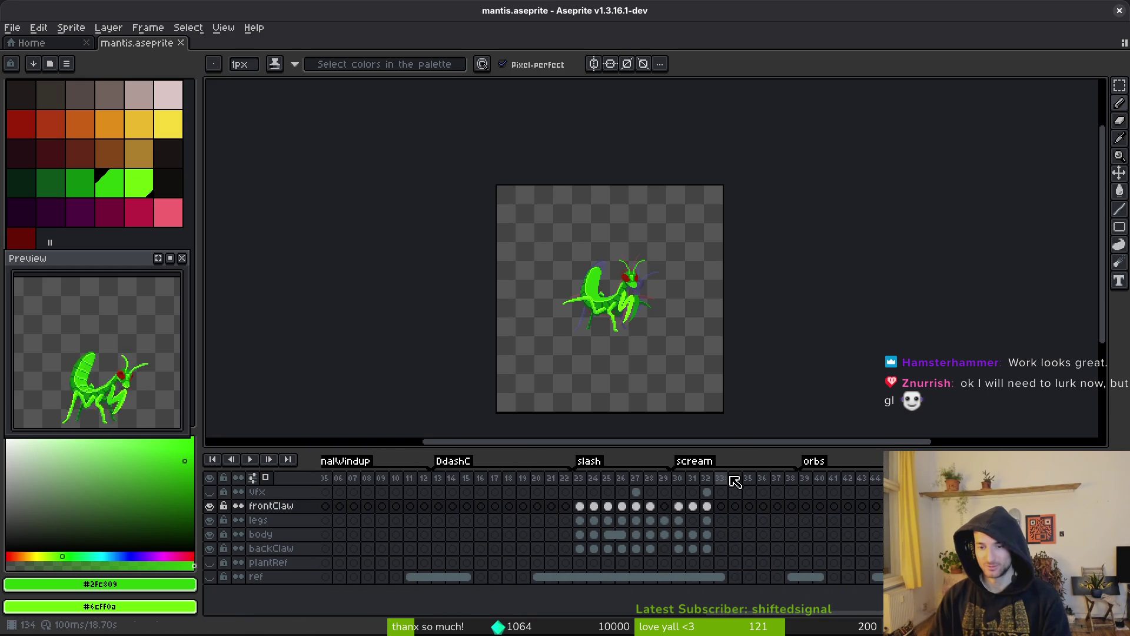
{"action": "scroll", "coordinate": [825, 533], "scroll_direction": "right", "scroll_amount": 3}
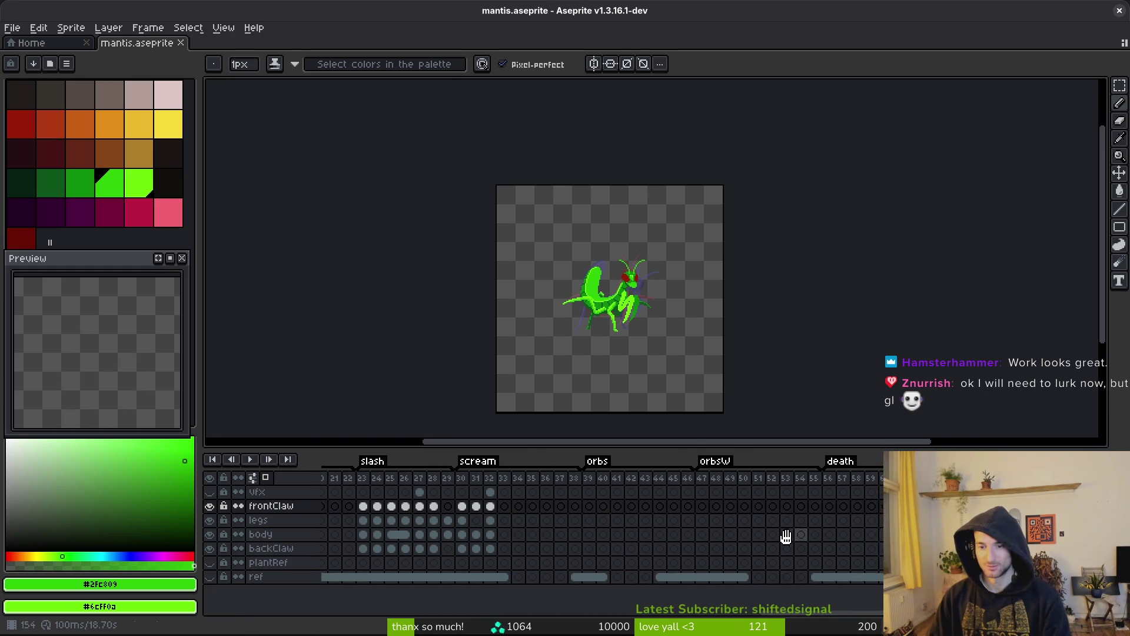
{"action": "mouse_move", "coordinate": [567, 482]}
{"action": "left_mouse_down"}
{"action": "mouse_move", "coordinate": [610, 538]}
{"action": "mouse_move", "coordinate": [664, 572]}
{"action": "mouse_move", "coordinate": [788, 576]}
{"action": "left_mouse_up"}
{"action": "key", "text": "Escape"}
{"action": "left_click_drag", "start_coordinate": [561, 478], "coordinate": [787, 560]}
{"action": "key", "text": "Delete"}
{"action": "key", "text": "ctrl+s"}
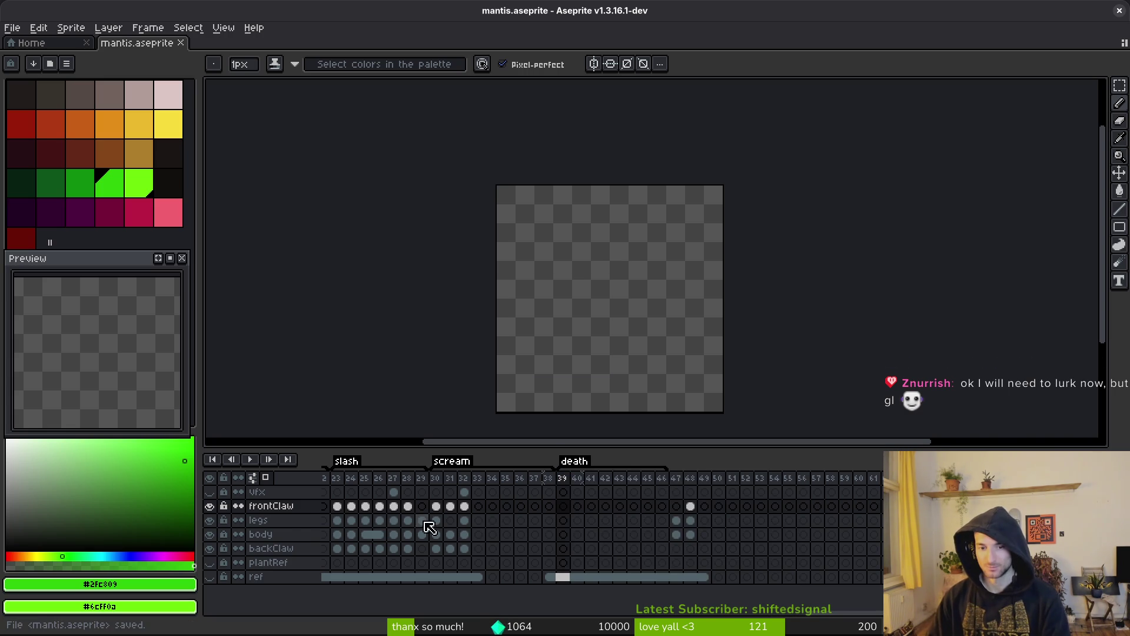
{"action": "scroll", "coordinate": [647, 518], "scroll_direction": "right", "scroll_amount": 10}
{"action": "scroll", "coordinate": [588, 518], "scroll_direction": "right", "scroll_amount": 5}
{"action": "scroll", "coordinate": [560, 505], "scroll_direction": "left", "scroll_amount": 20}
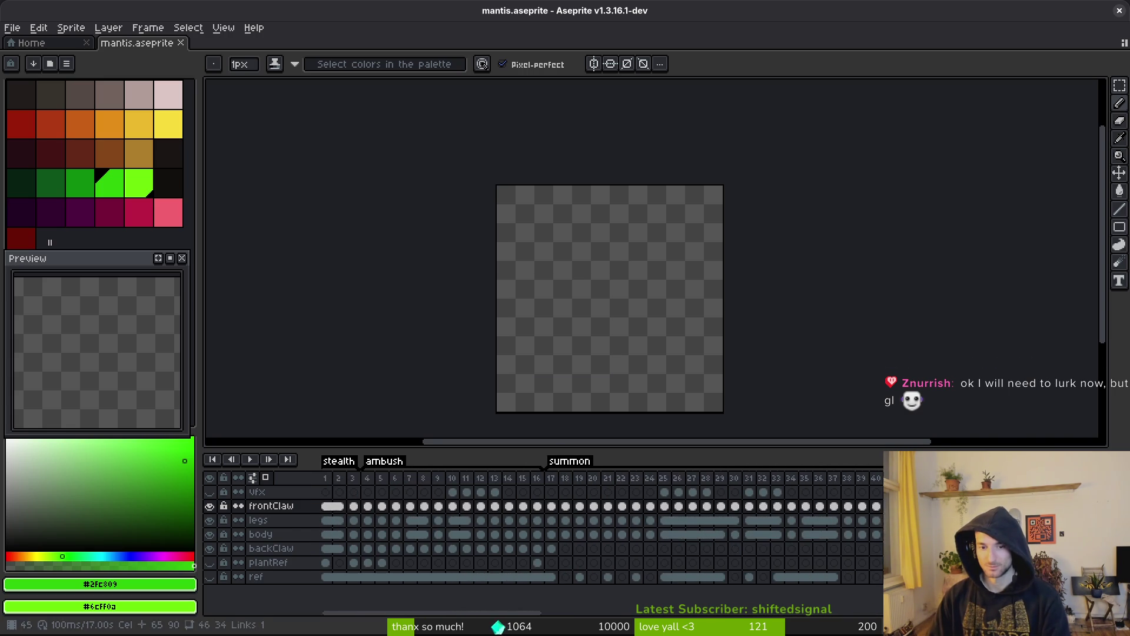
Clear the frames after summon and tag frames 45–46 as orbsW.
{"action": "left_click_drag", "start_coordinate": [828, 477], "coordinate": [881, 478]}
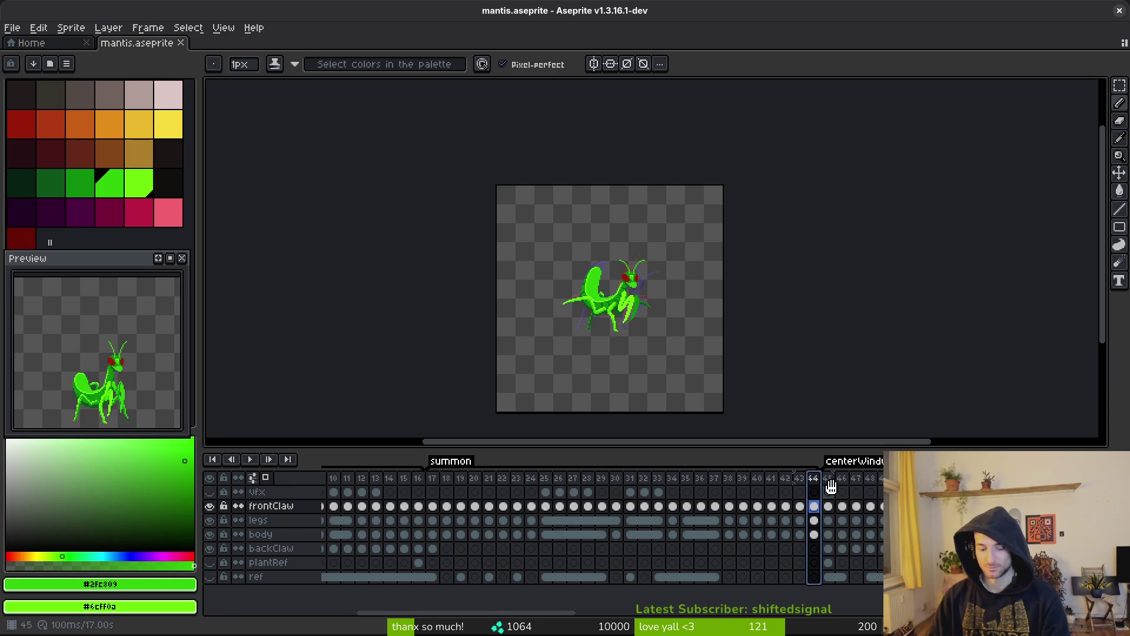
{"action": "key", "text": "Delete"}
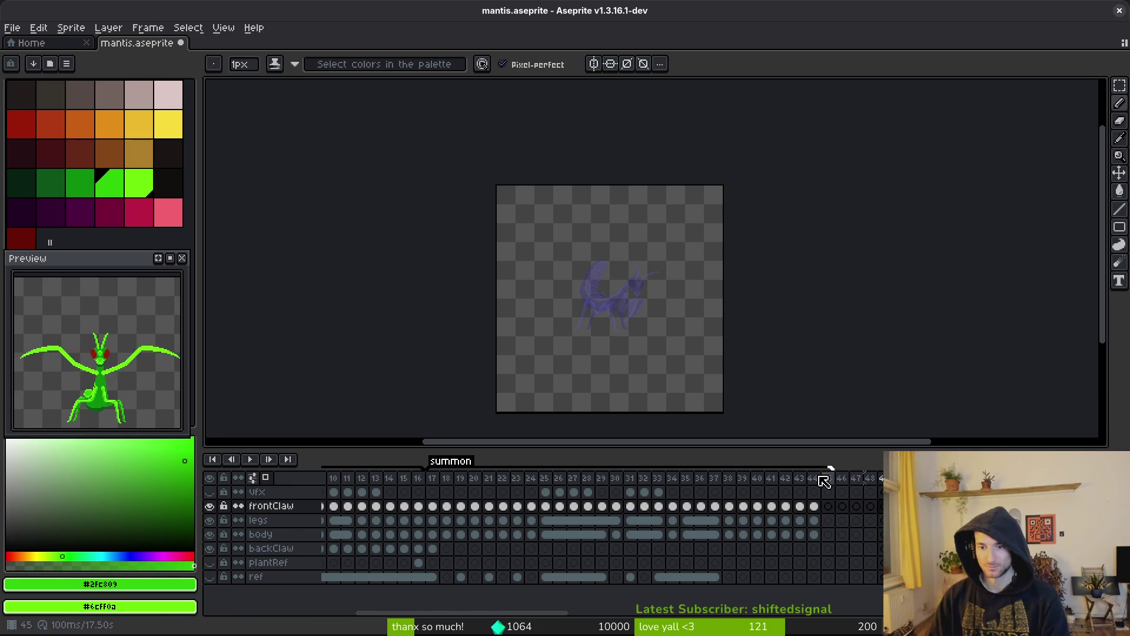
{"action": "left_click", "coordinate": [842, 498]}
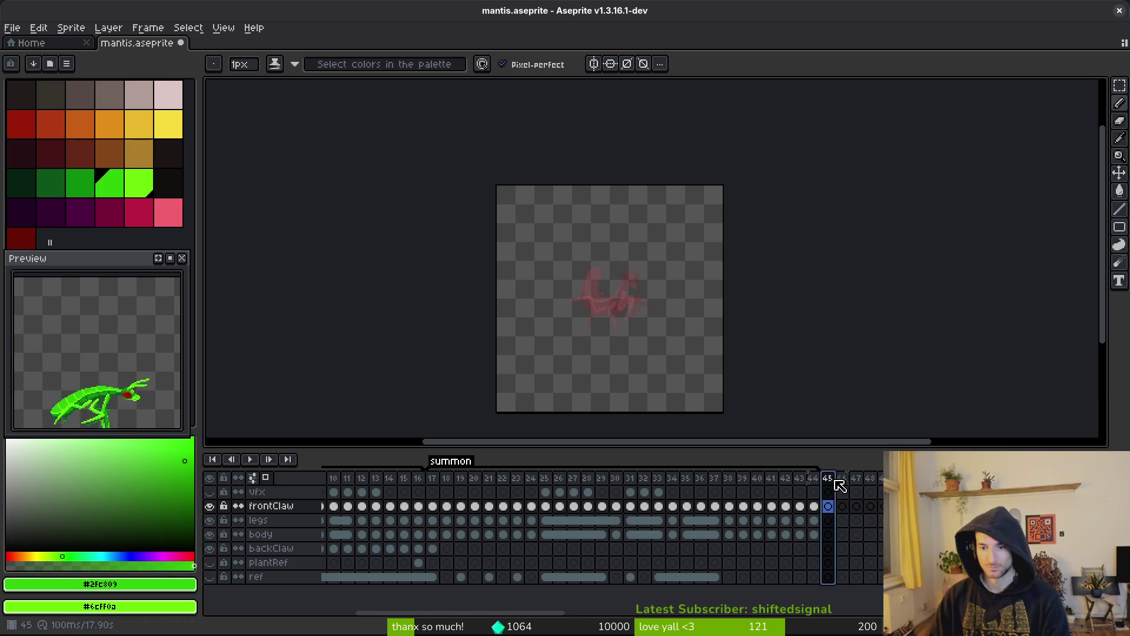
{"action": "left_click_drag", "start_coordinate": [828, 478], "coordinate": [842, 478]}
{"action": "double_click", "coordinate": [828, 472]}
{"action": "type", "text": "orbsW"}
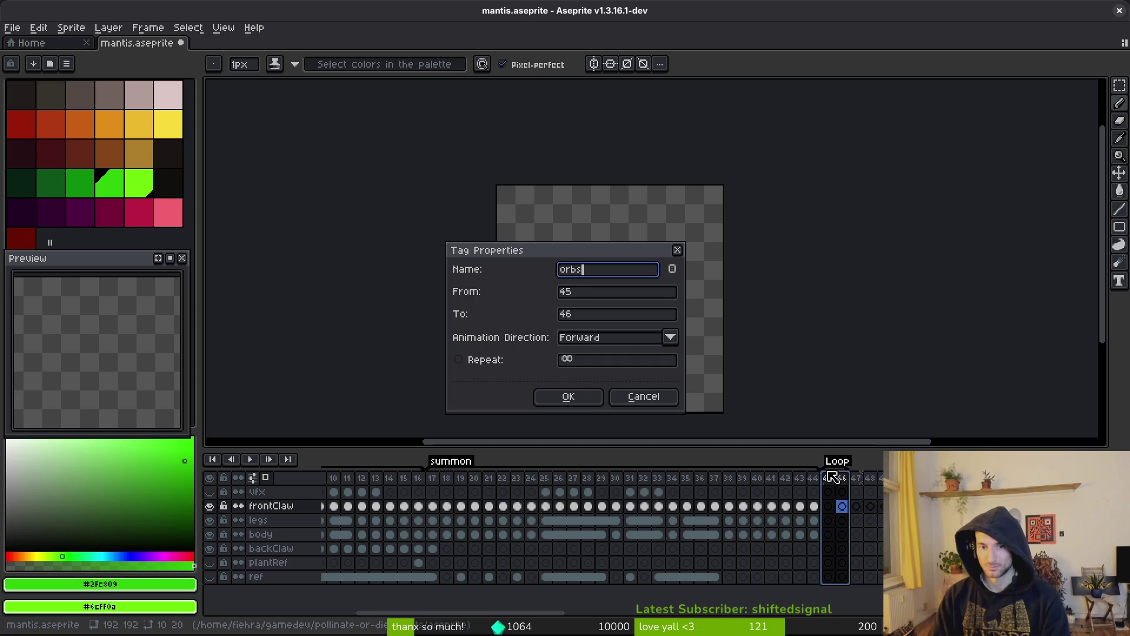
{"action": "key", "text": "Return"}
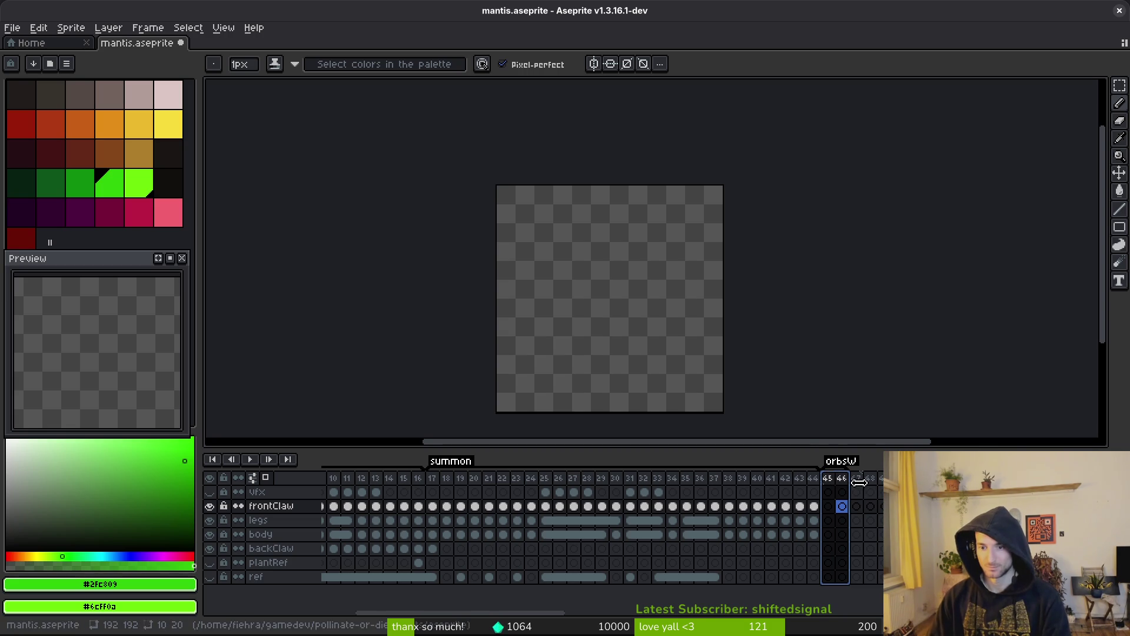
Insert a frame before orbsW, shift orbsW later, and name the frames 45–46 tag orbsC.
{"action": "left_click", "coordinate": [821, 484]}
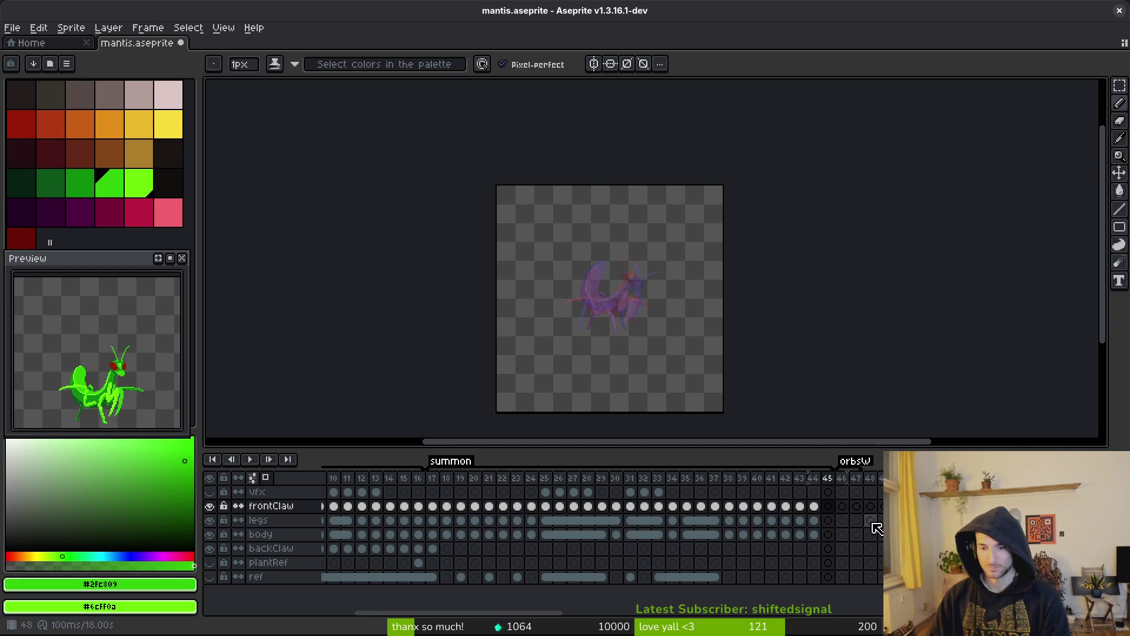
{"action": "key", "text": "alt+b"}
{"action": "key", "text": "alt+b"}
{"action": "key", "text": "alt+b"}
{"action": "left_click", "coordinate": [842, 478]}
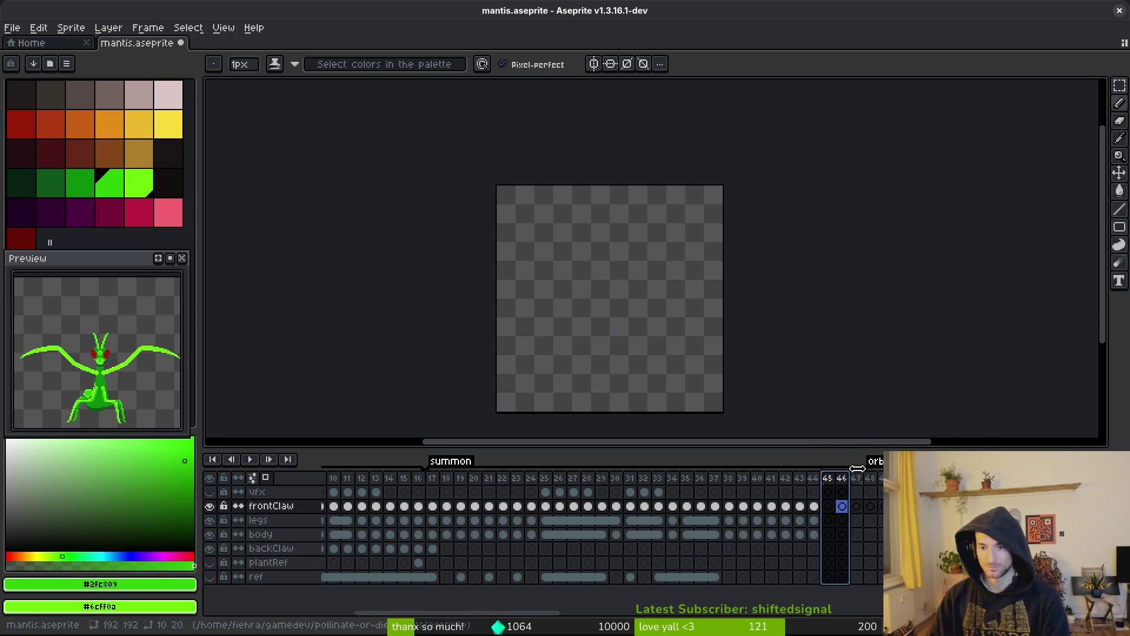
{"action": "left_click_drag", "start_coordinate": [856, 465], "coordinate": [841, 478]}
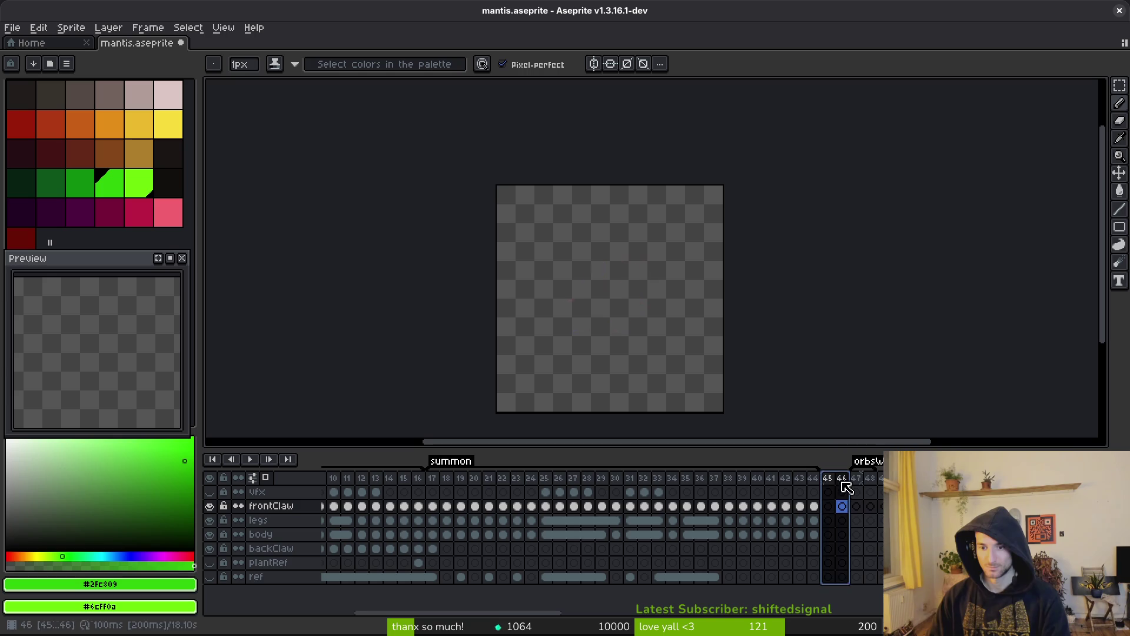
{"action": "key", "text": "F2"}
{"action": "type", "text": "orbsC"}
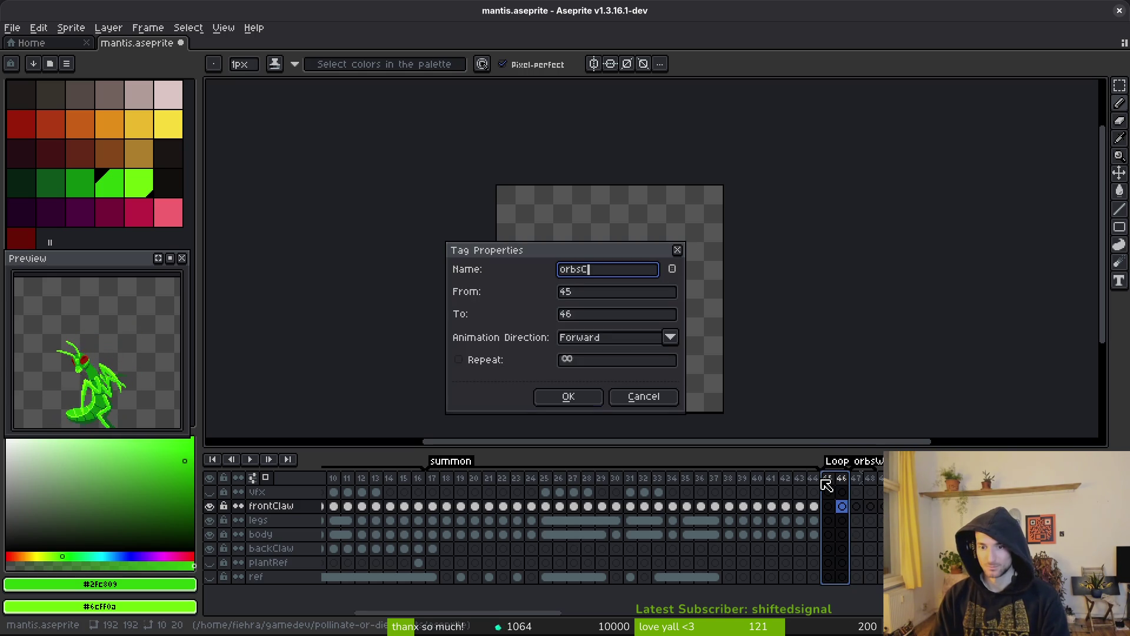
{"action": "key", "text": "Return"}
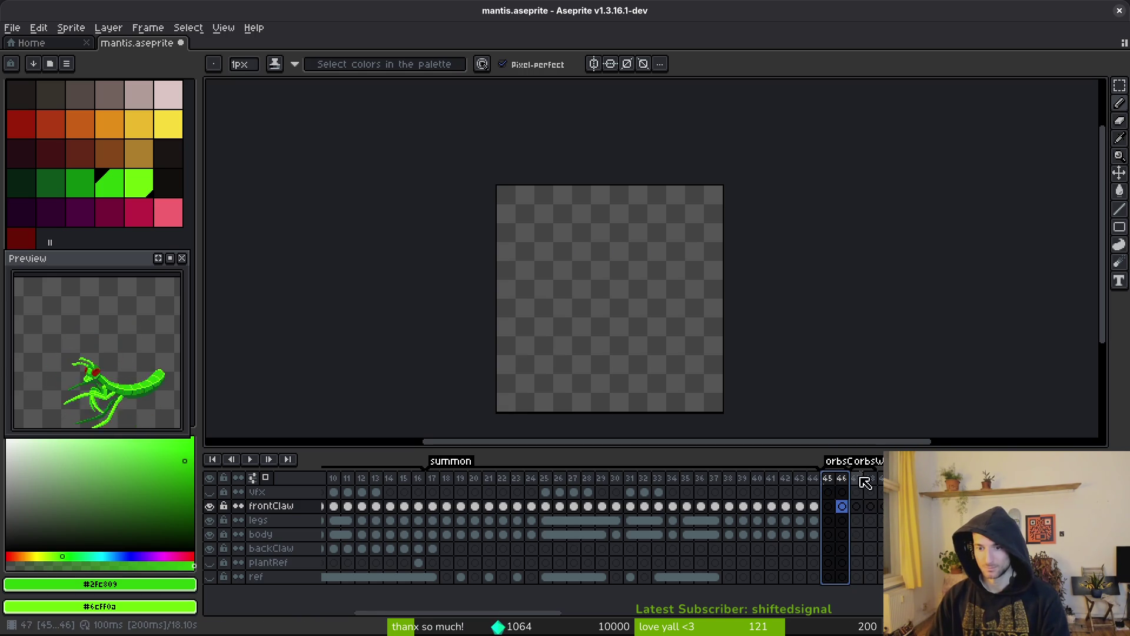
{"action": "key", "text": "ctrl+v"}
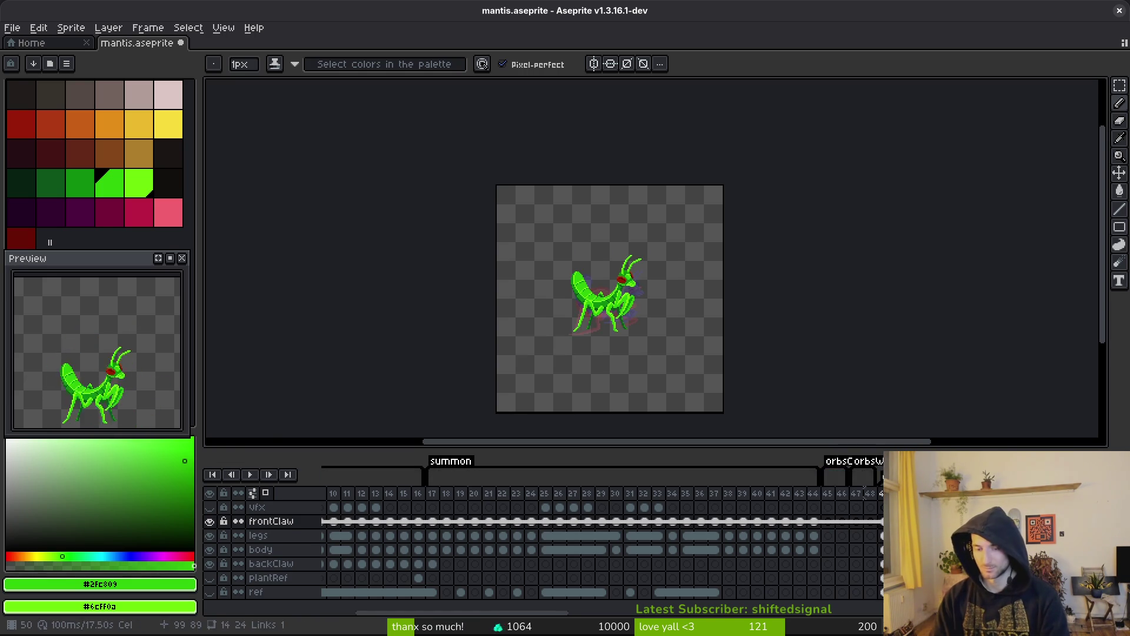
Check the blank frames from orbsC frame 45 and select the frontClaw layer's cels.
{"action": "left_click", "coordinate": [834, 496]}
{"action": "left_click_drag", "start_coordinate": [840, 502], "coordinate": [927, 494]}
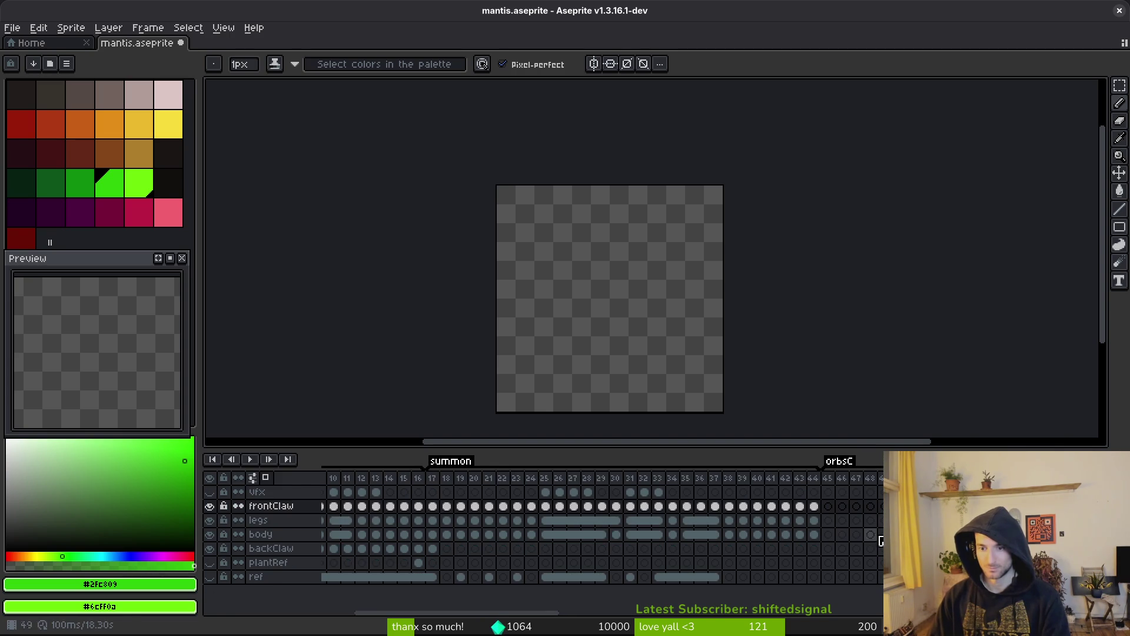
{"action": "left_click", "coordinate": [814, 506]}
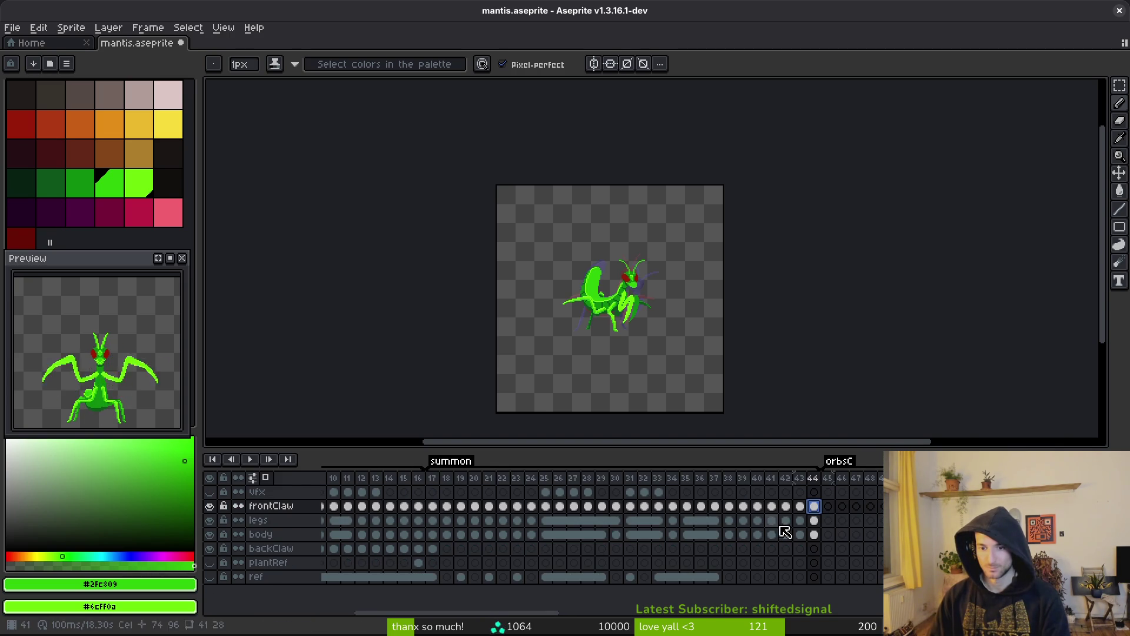
{"action": "left_click", "coordinate": [1012, 505]}
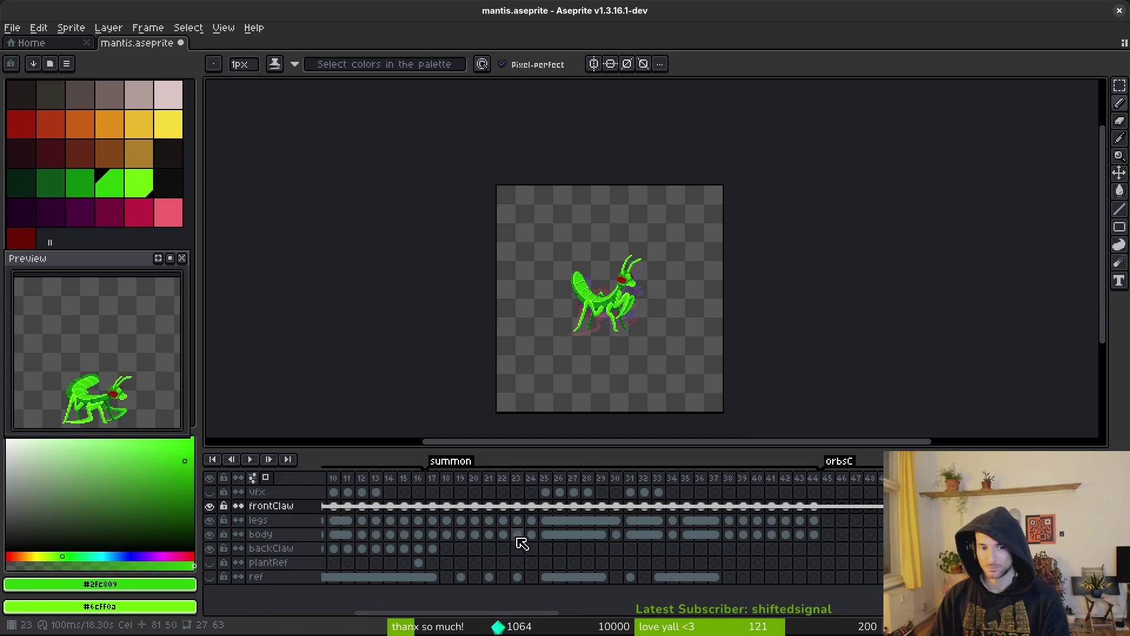
{"action": "scroll", "coordinate": [517, 537], "scroll_direction": "left", "scroll_amount": 3}
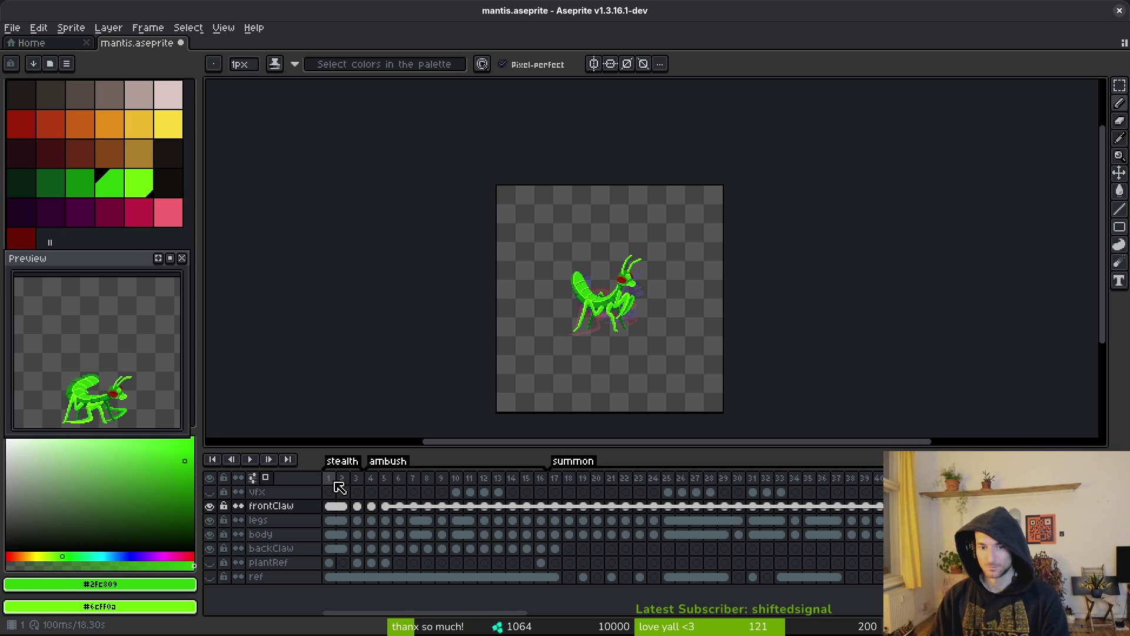
Undo the inserted empty frames and Loop tags, then save mantis.aseprite.
{"action": "scroll", "coordinate": [732, 505], "scroll_direction": "right", "scroll_amount": 8}
{"action": "scroll", "coordinate": [729, 525], "scroll_direction": "right", "scroll_amount": 3}
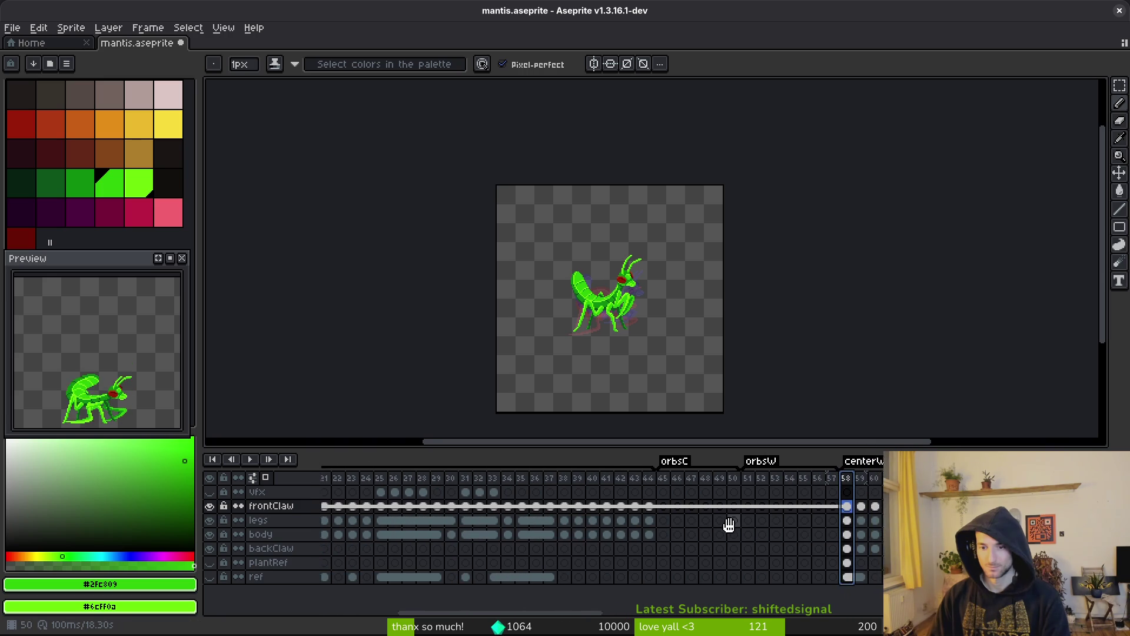
{"action": "scroll", "coordinate": [704, 527], "scroll_direction": "right", "scroll_amount": 2}
{"action": "key", "text": "ctrl+z"}
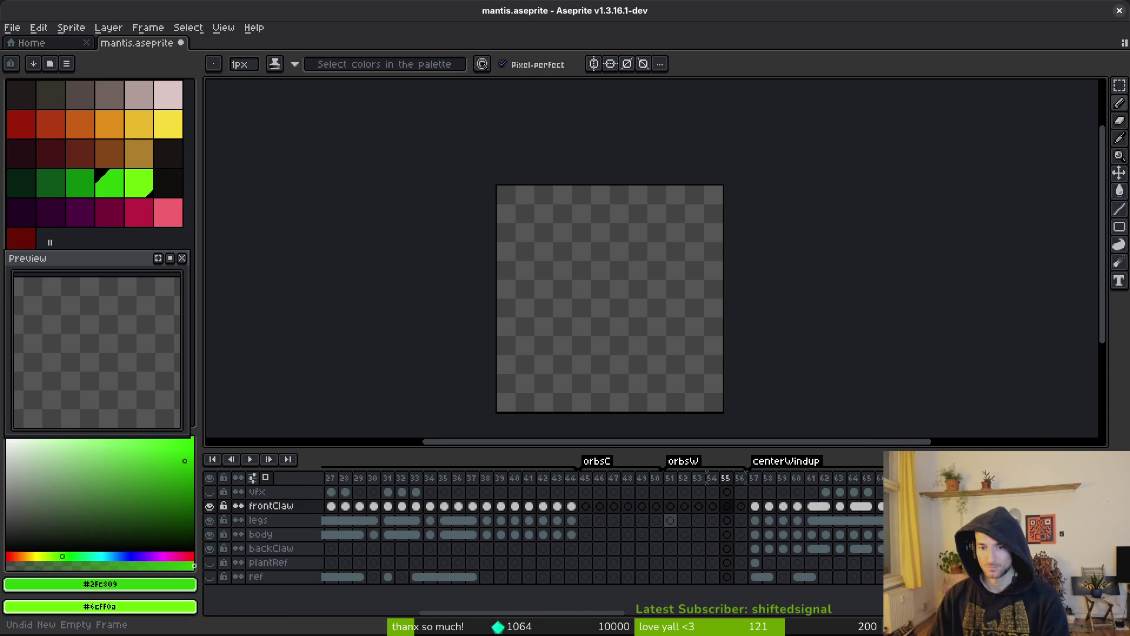
{"action": "key", "text": "ctrl+z"}
{"action": "key", "text": "ctrl+z"}
{"action": "key", "text": "ctrl+z"}
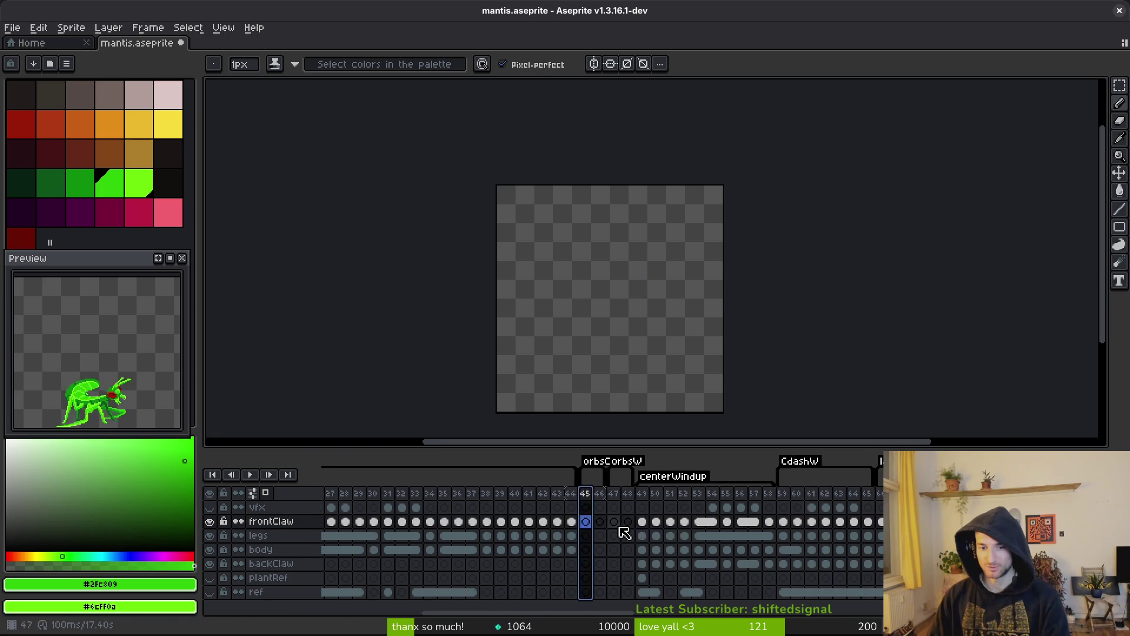
{"action": "key", "text": "ctrl+z"}
{"action": "key", "text": "ctrl+z"}
{"action": "key", "text": "ctrl+z"}
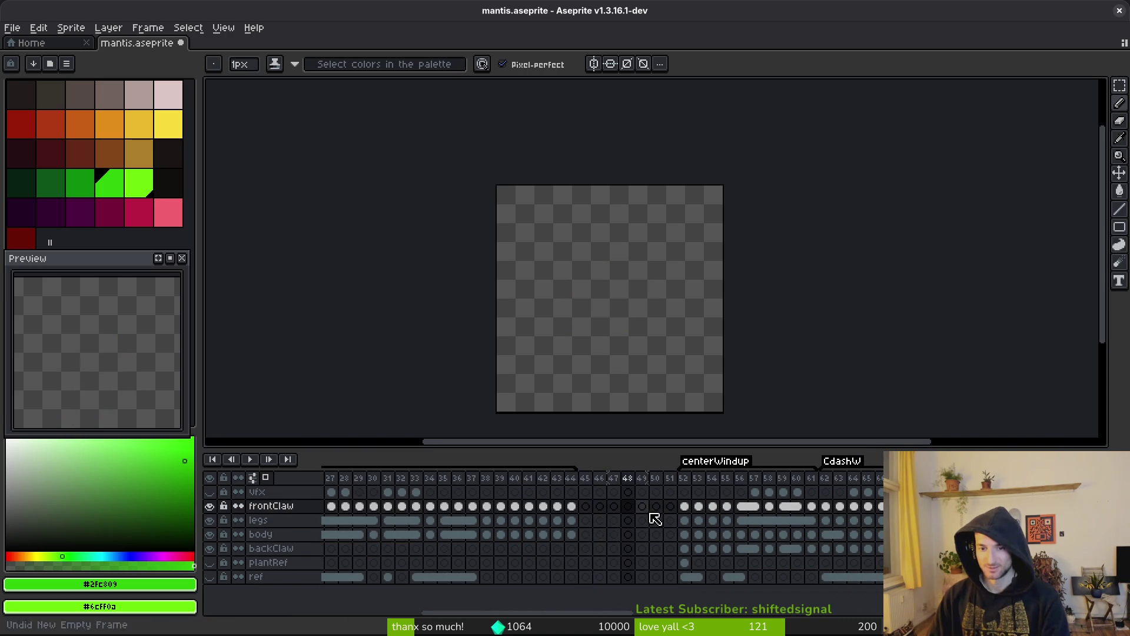
{"action": "key", "text": "ctrl+z"}
{"action": "key", "text": "ctrl+z"}
{"action": "key", "text": "ctrl+z"}
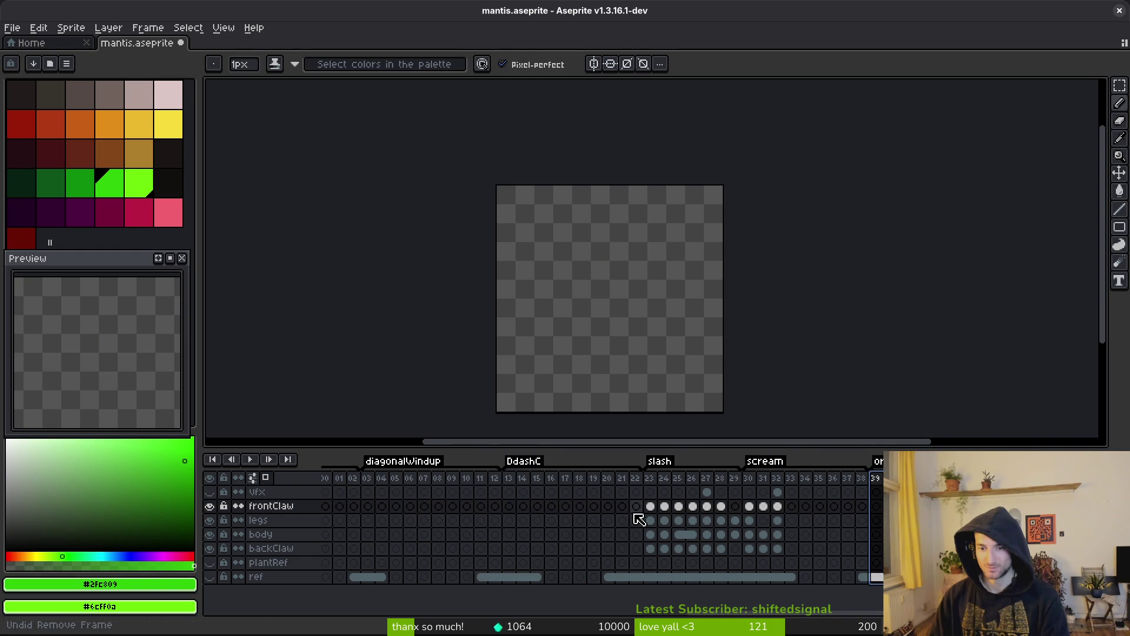
{"action": "key", "text": "ctrl+z"}
{"action": "key", "text": "ctrl+z"}
{"action": "key", "text": "ctrl+z"}
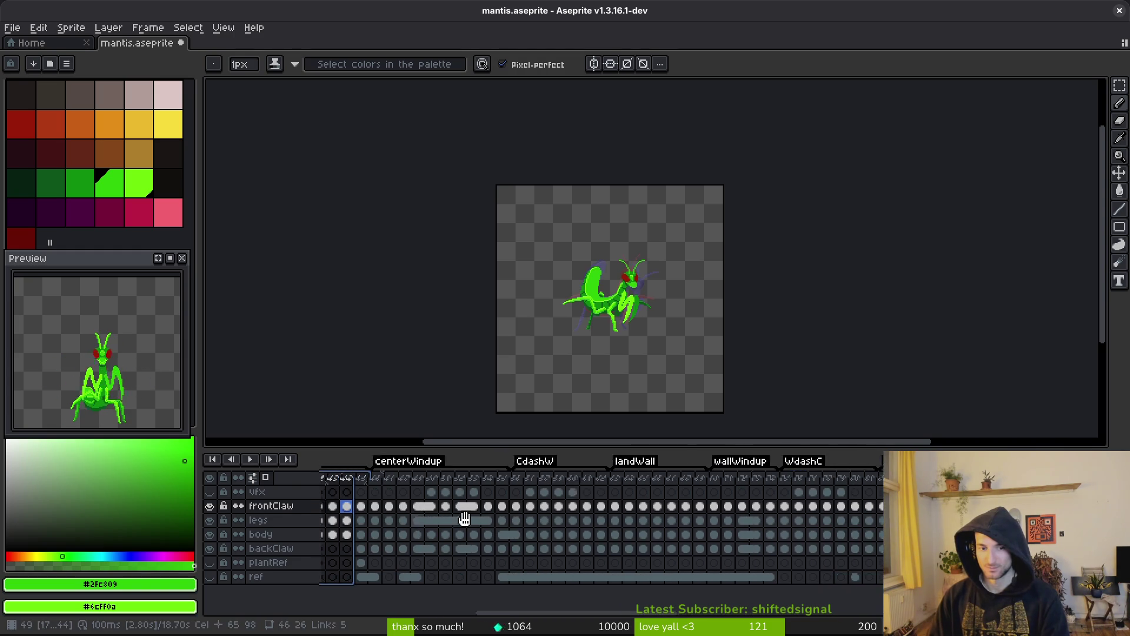
{"action": "key", "text": "ctrl+z"}
{"action": "key", "text": "ctrl+z"}
{"action": "key", "text": "ctrl+z"}
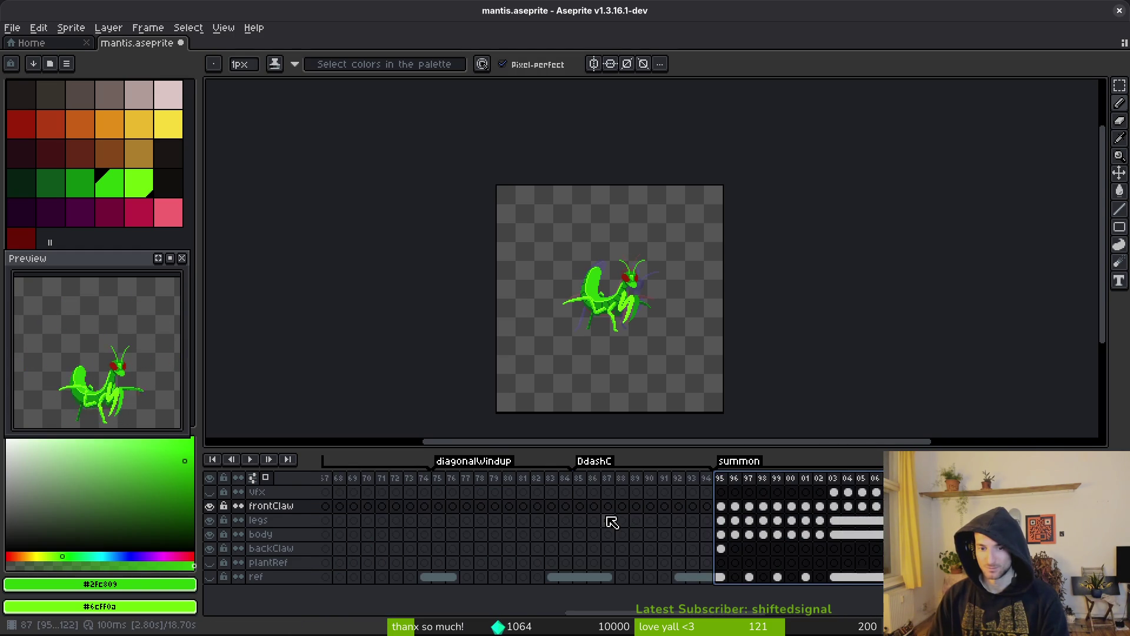
{"action": "key", "text": "ctrl+z"}
{"action": "key", "text": "ctrl+z"}
{"action": "key", "text": "ctrl+z"}
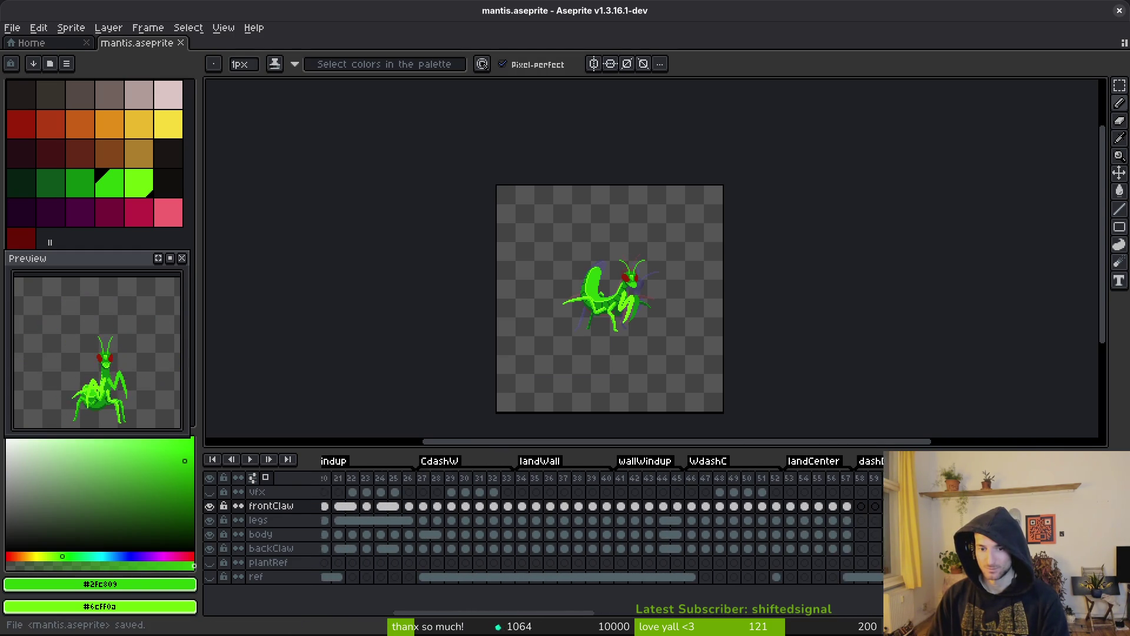
{"action": "key", "text": "ctrl+s"}
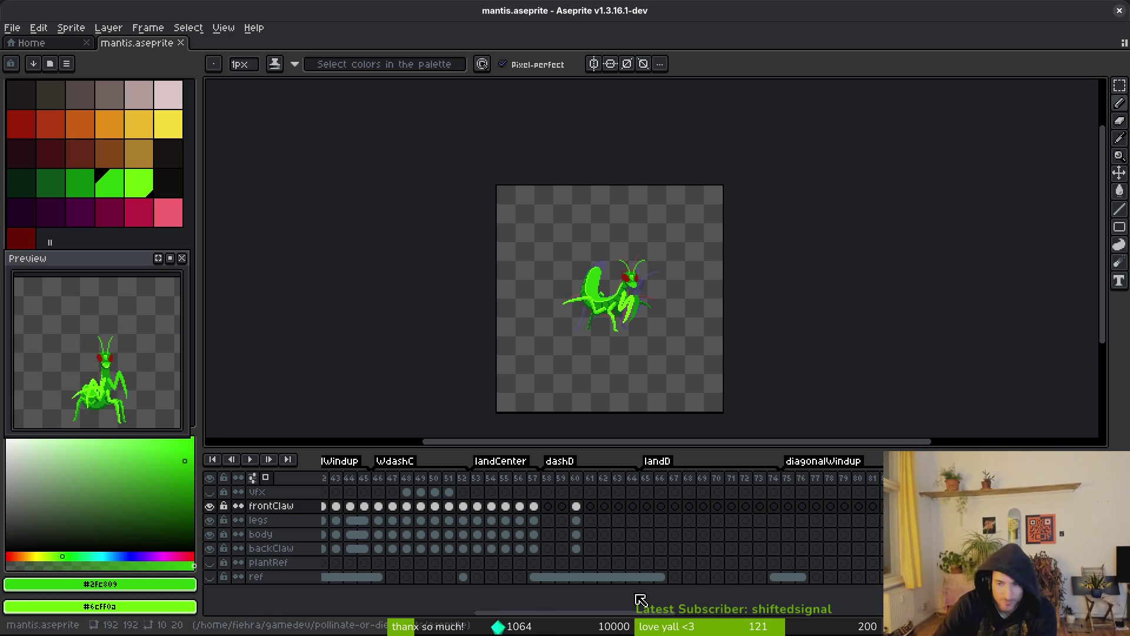
Scroll past the DdashC tag and go to blank frame 95.
{"action": "scroll", "coordinate": [714, 495], "scroll_direction": "left", "scroll_amount": 5}
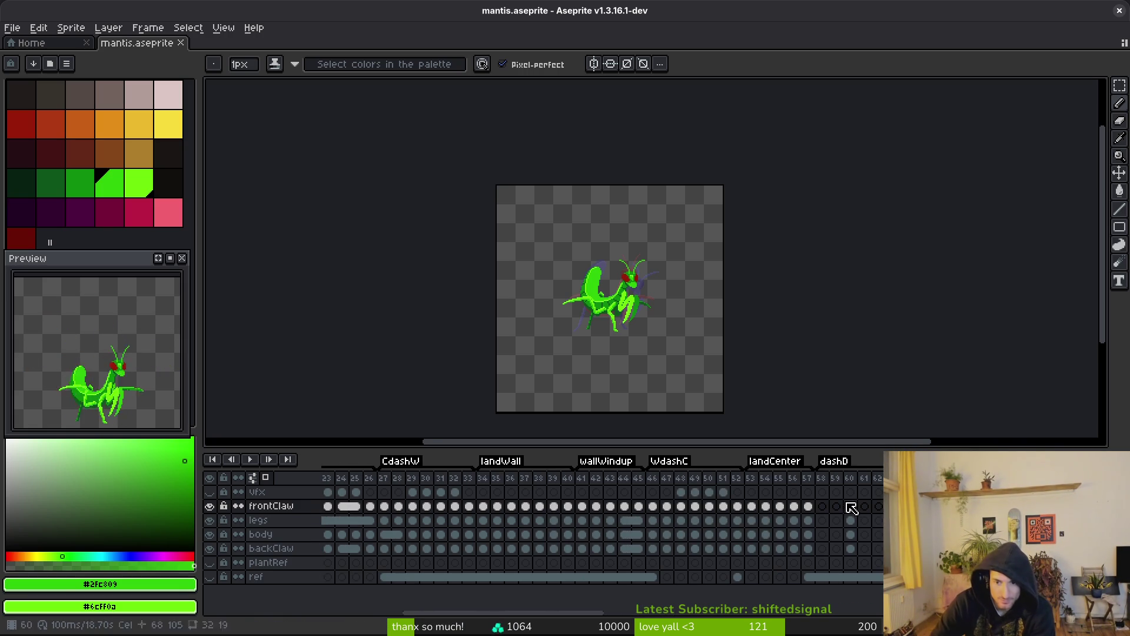
{"action": "scroll", "coordinate": [791, 516], "scroll_direction": "right", "scroll_amount": 4}
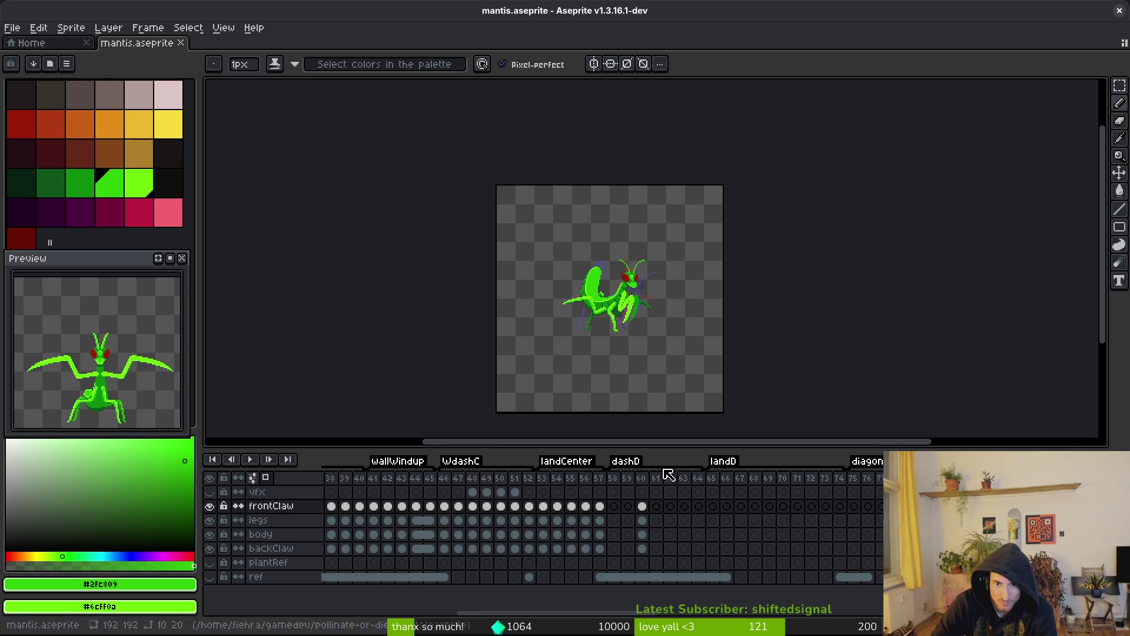
{"action": "scroll", "coordinate": [747, 519], "scroll_direction": "right", "scroll_amount": 3}
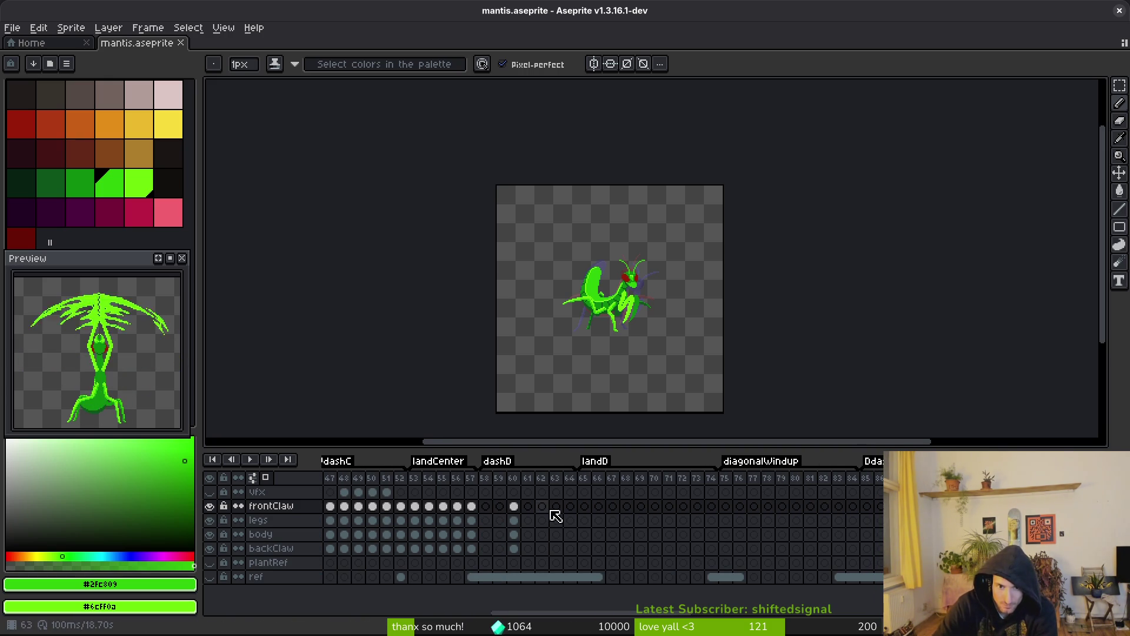
{"action": "scroll", "coordinate": [421, 527], "scroll_direction": "left", "scroll_amount": 3}
{"action": "scroll", "coordinate": [515, 532], "scroll_direction": "right", "scroll_amount": 3}
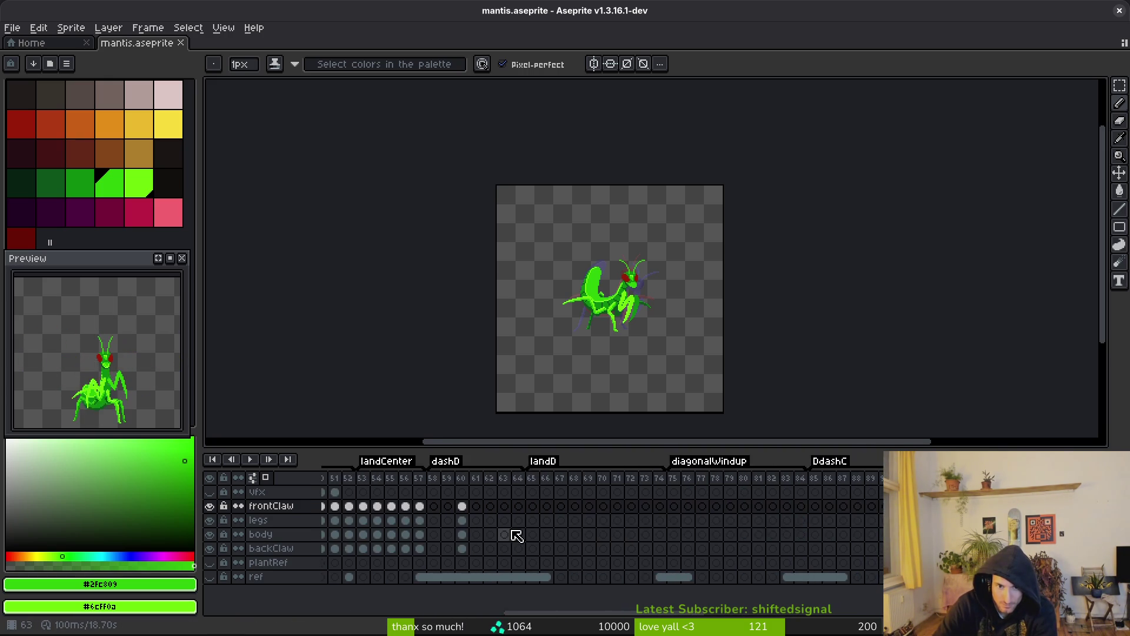
{"action": "scroll", "coordinate": [762, 533], "scroll_direction": "left", "scroll_amount": 5}
{"action": "scroll", "coordinate": [762, 534], "scroll_direction": "left", "scroll_amount": 3}
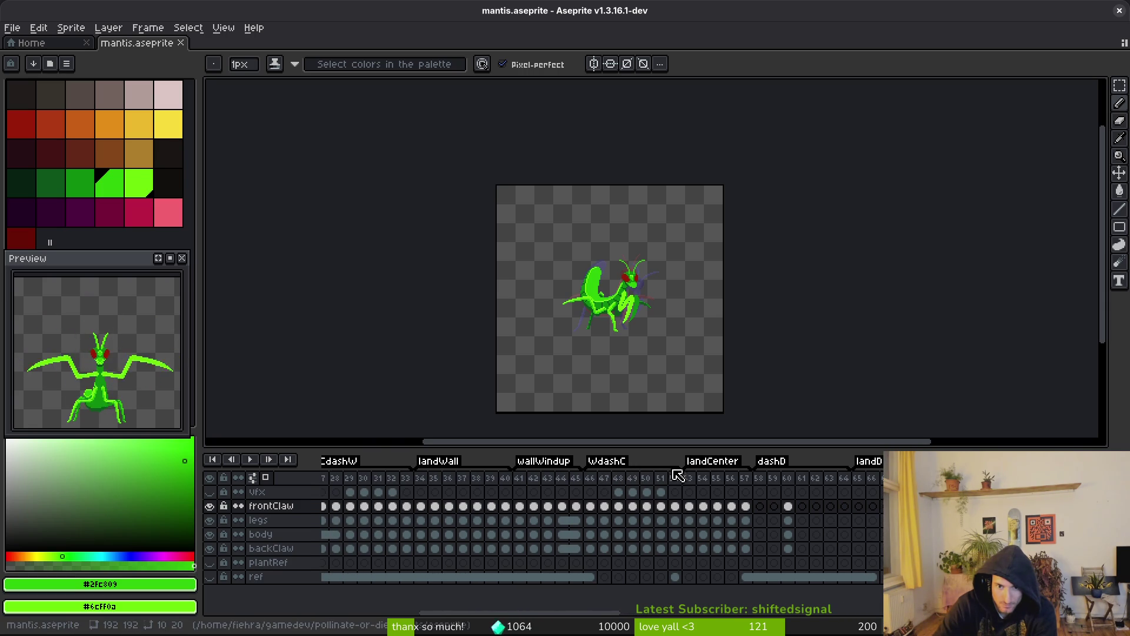
{"action": "scroll", "coordinate": [752, 500], "scroll_direction": "right", "scroll_amount": 3}
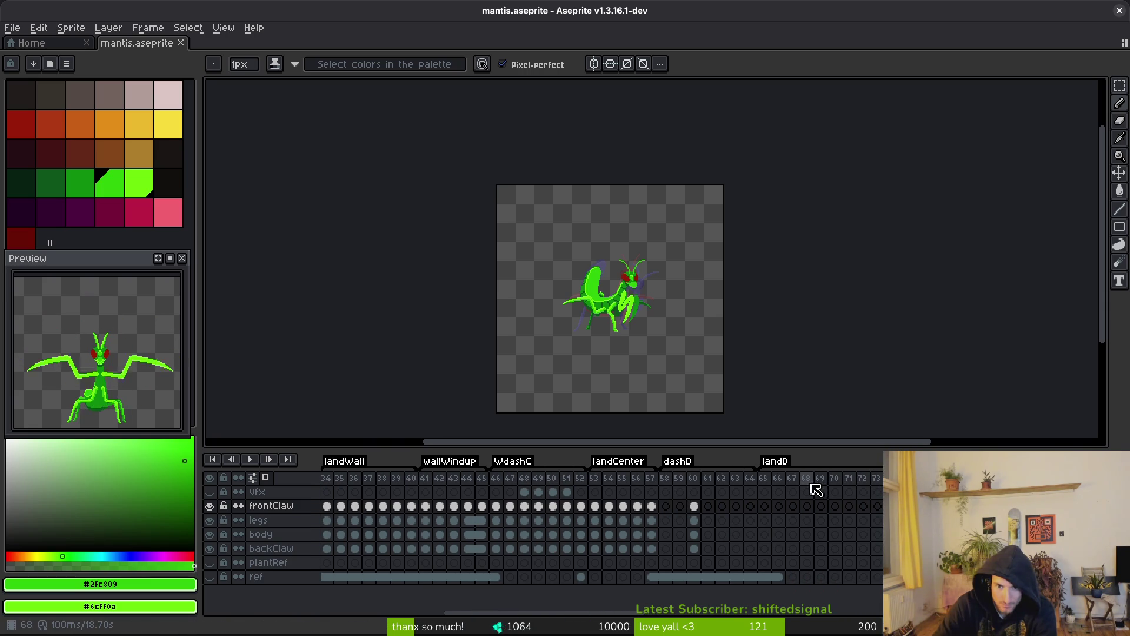
{"action": "scroll", "coordinate": [765, 491], "scroll_direction": "right", "scroll_amount": 2}
{"action": "scroll", "coordinate": [798, 507], "scroll_direction": "right", "scroll_amount": 2}
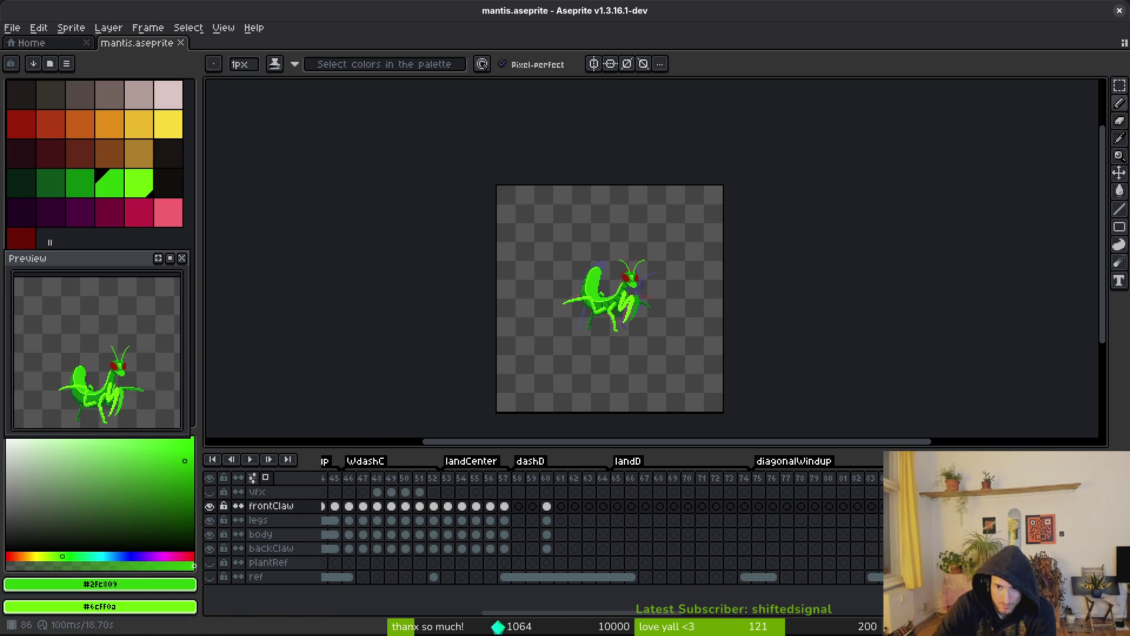
{"action": "scroll", "coordinate": [601, 527], "scroll_direction": "right", "scroll_amount": 4}
{"action": "left_click", "coordinate": [902, 477]}
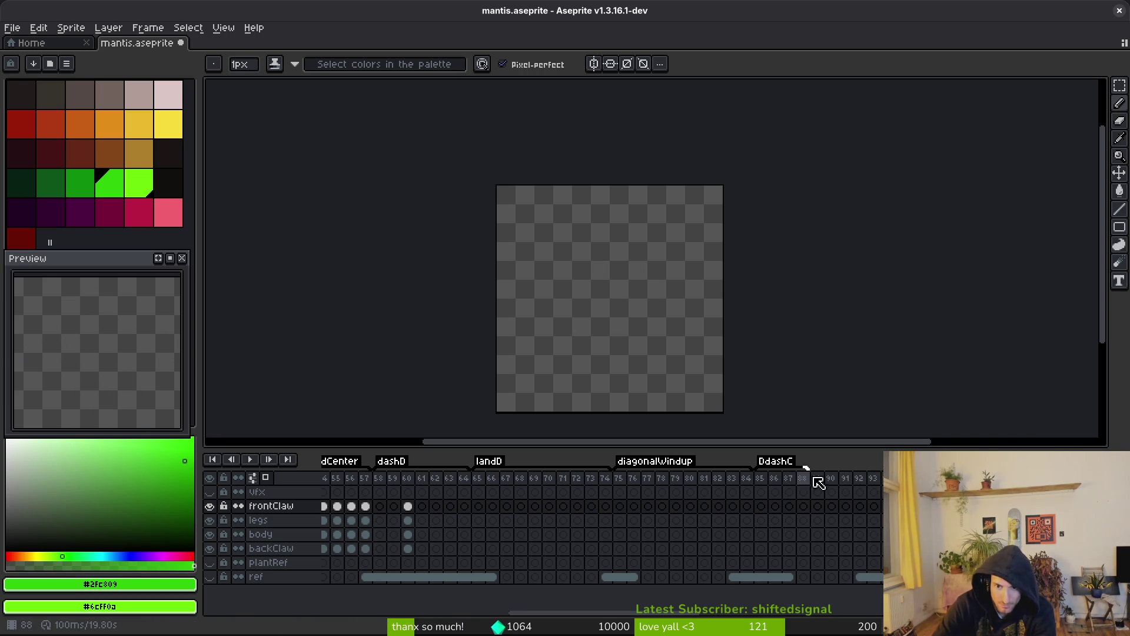
Tag frames 90–94 as CdashC.
{"action": "left_click_drag", "start_coordinate": [831, 478], "coordinate": [882, 483]}
{"action": "key", "text": "F2"}
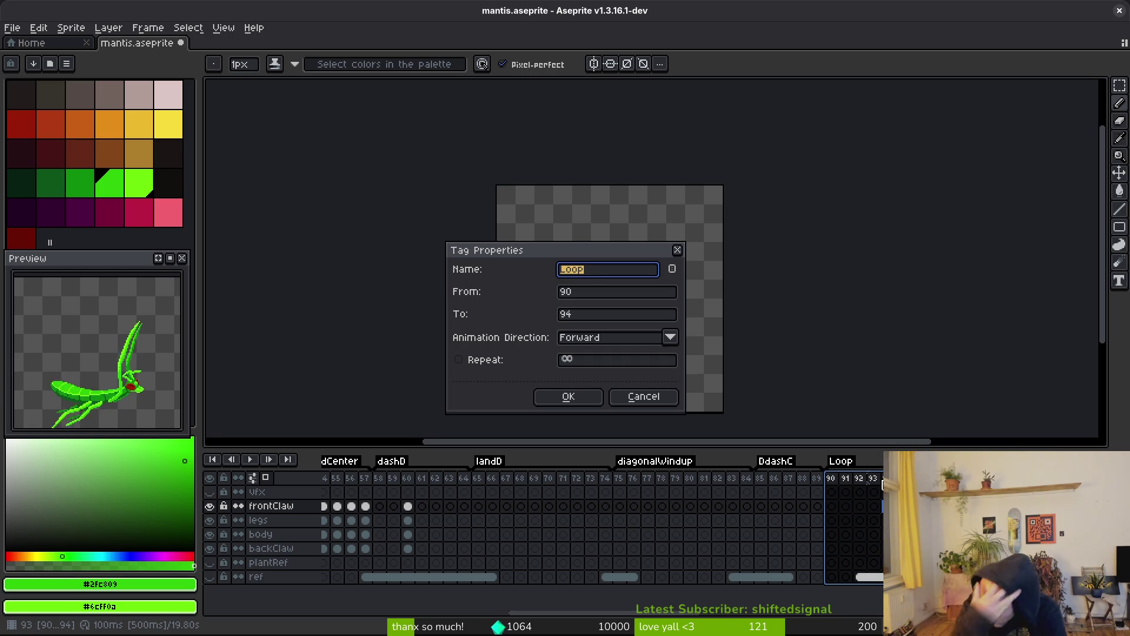
{"action": "type", "text": "CdashC"}
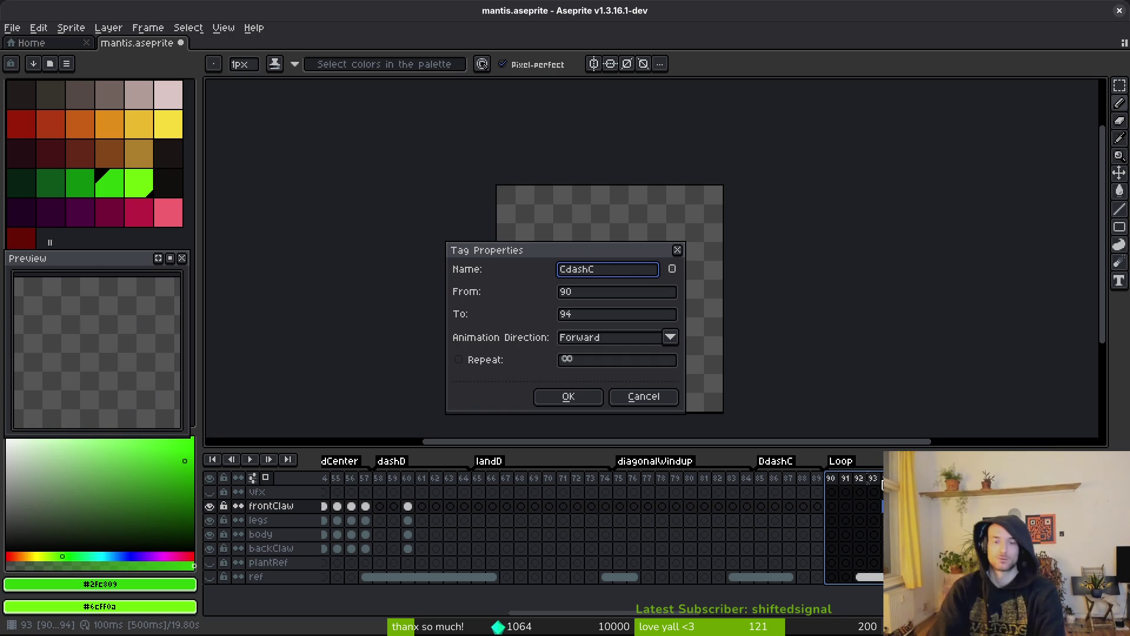
{"action": "key", "text": "Return"}
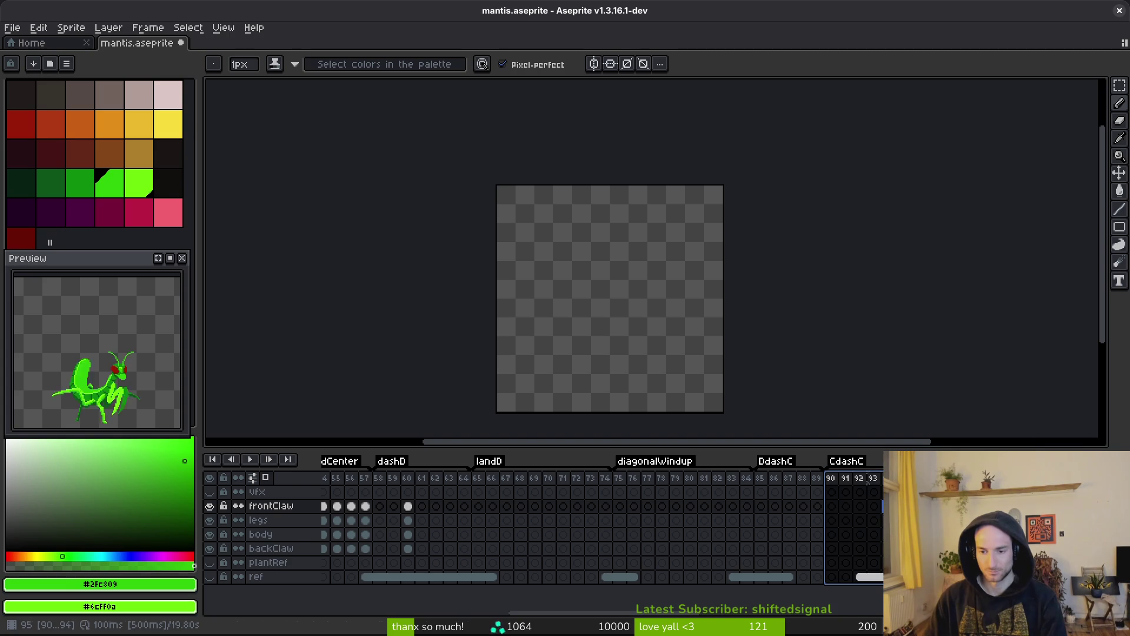
{"action": "key", "text": "Escape"}
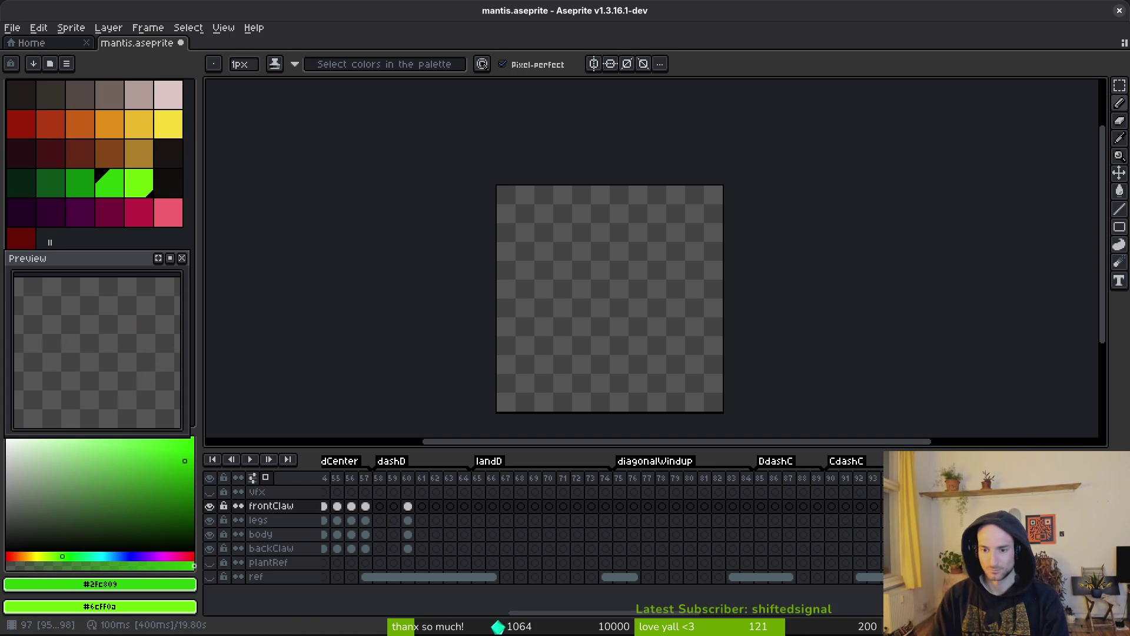
Confirm the frames 95–98 tag and tag frames 99–101 as ceilingWindup.
{"action": "key", "text": "F2"}
{"action": "type", "text": "landCeil"}
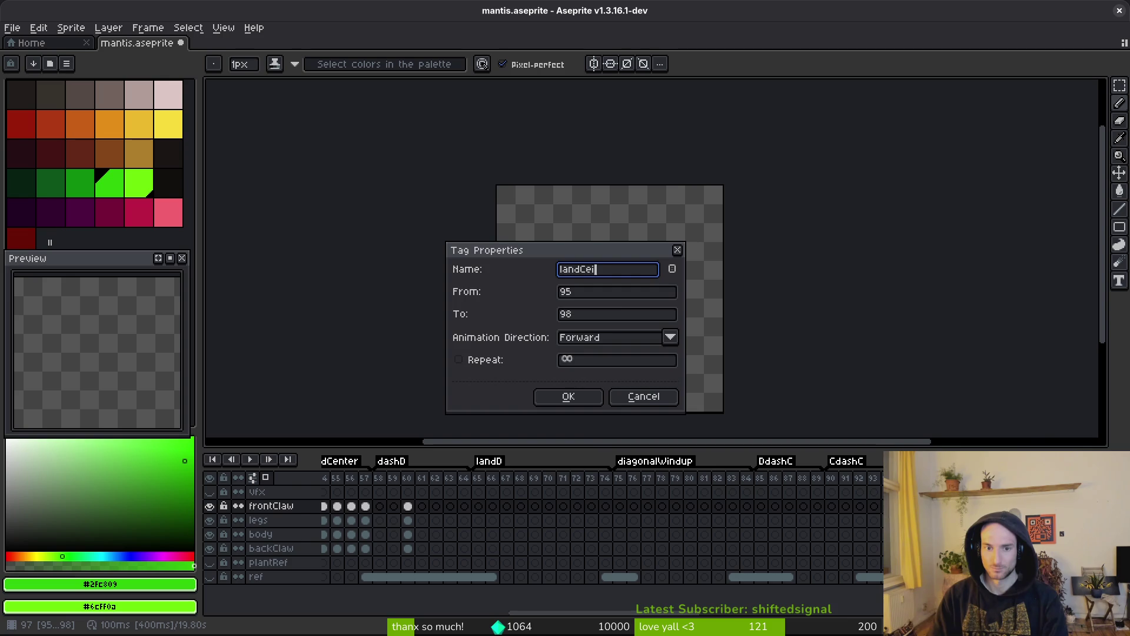
{"action": "key", "text": "Return"}
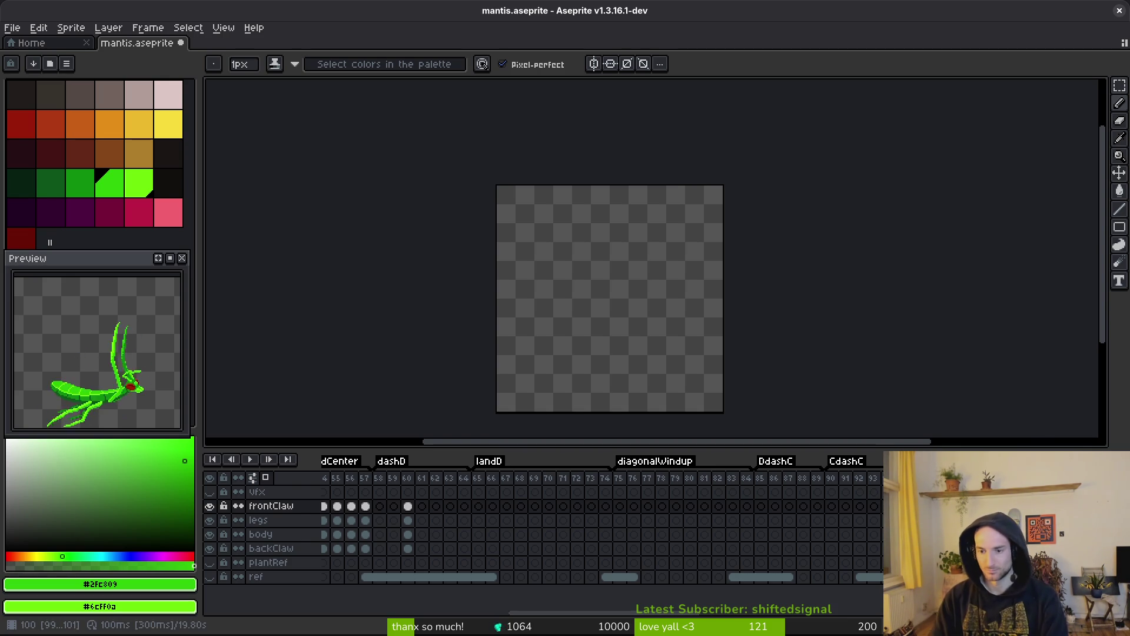
{"action": "key", "text": "F2"}
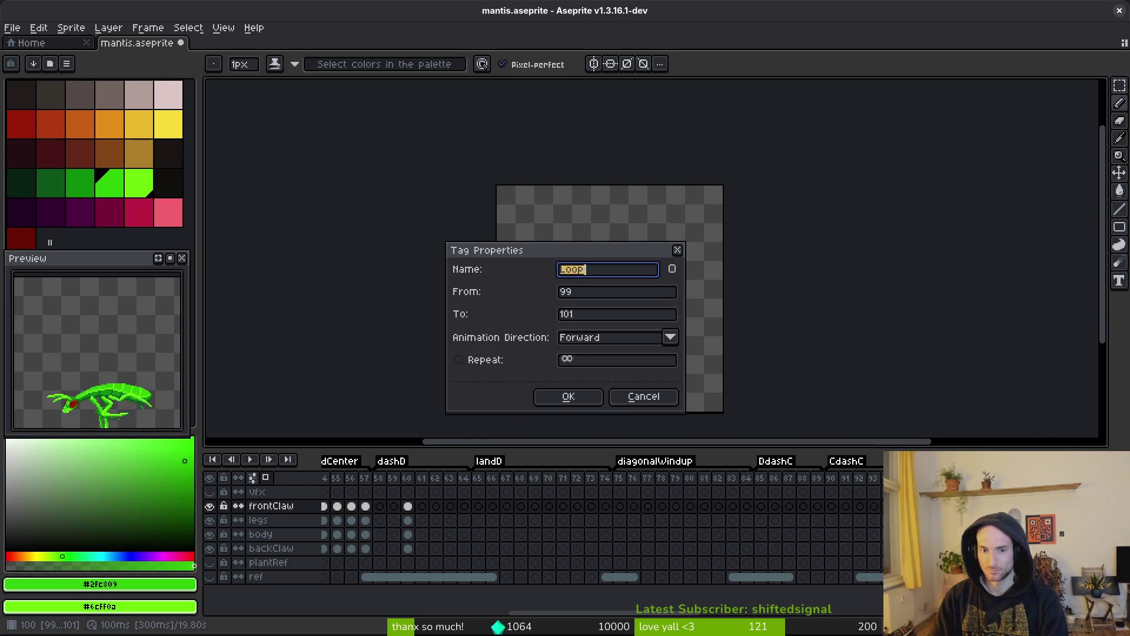
{"action": "type", "text": "ceiling"}
{"action": "type", "text": "p"}
{"action": "key", "text": "Return"}
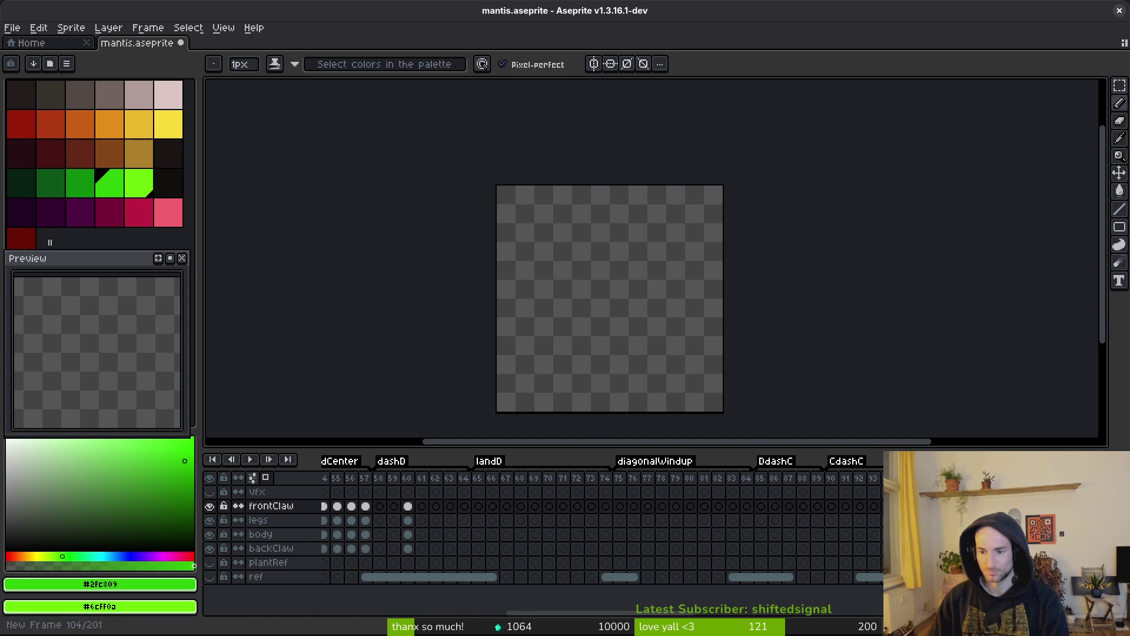
{"action": "scroll", "coordinate": [697, 498], "scroll_direction": "right", "scroll_amount": 5}
Tag frames 106–109 and name the tag CeidashC.
{"action": "left_click_drag", "start_coordinate": [651, 476], "coordinate": [682, 491]}
{"action": "key", "text": "F2"}
{"action": "type", "text": "CdashCei"}
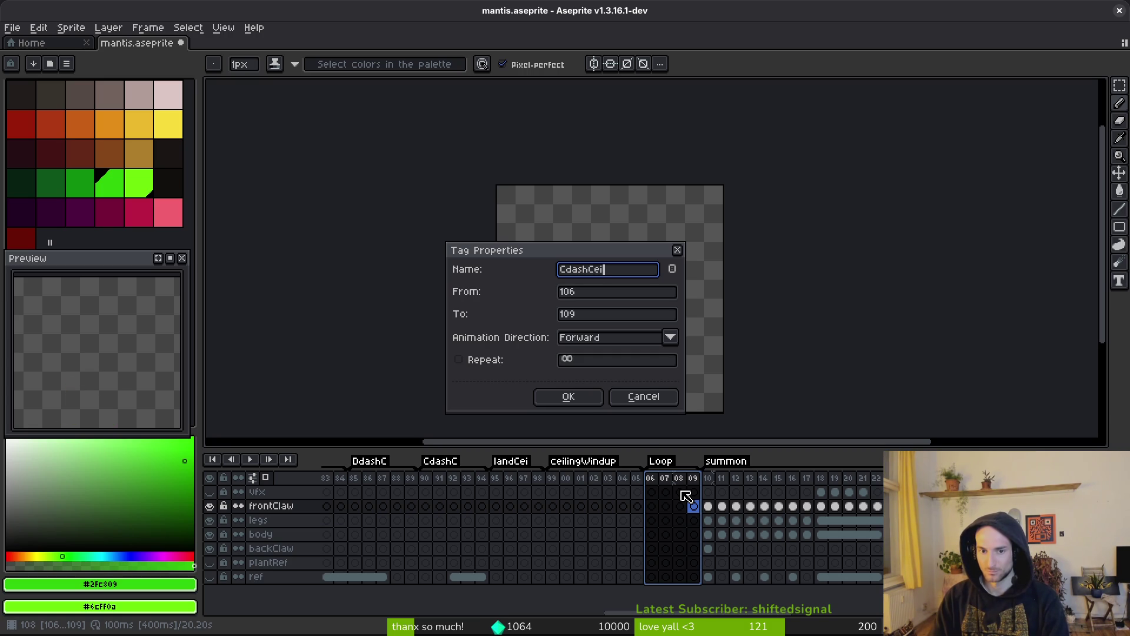
{"action": "key", "text": "Return"}
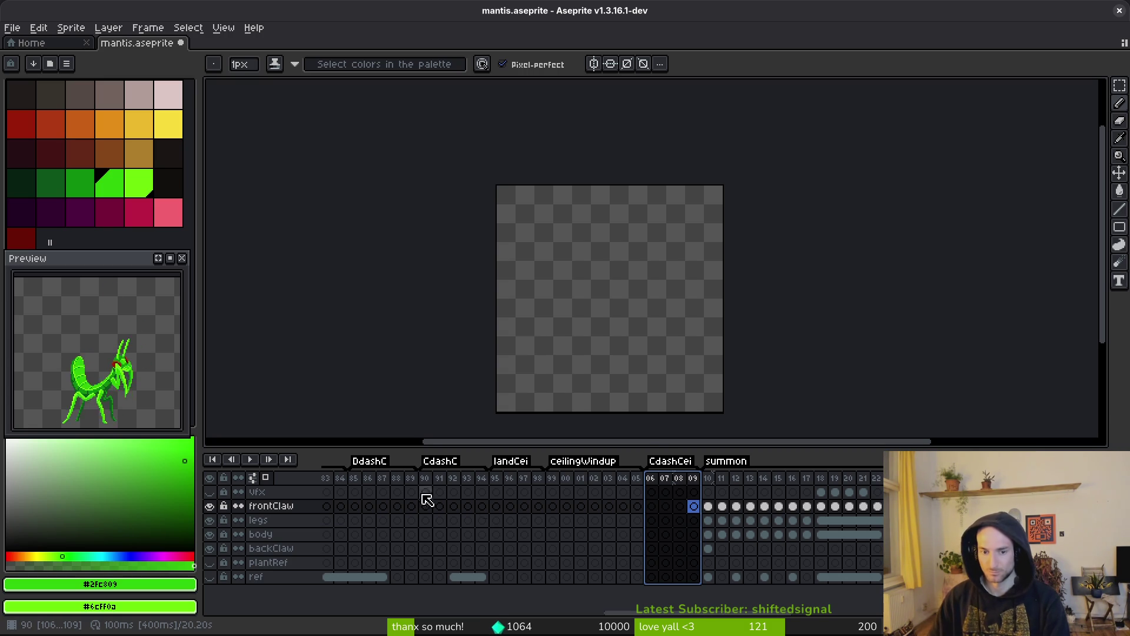
{"action": "double_click", "coordinate": [446, 462]}
{"action": "key", "text": "Escape"}
{"action": "double_click", "coordinate": [671, 461]}
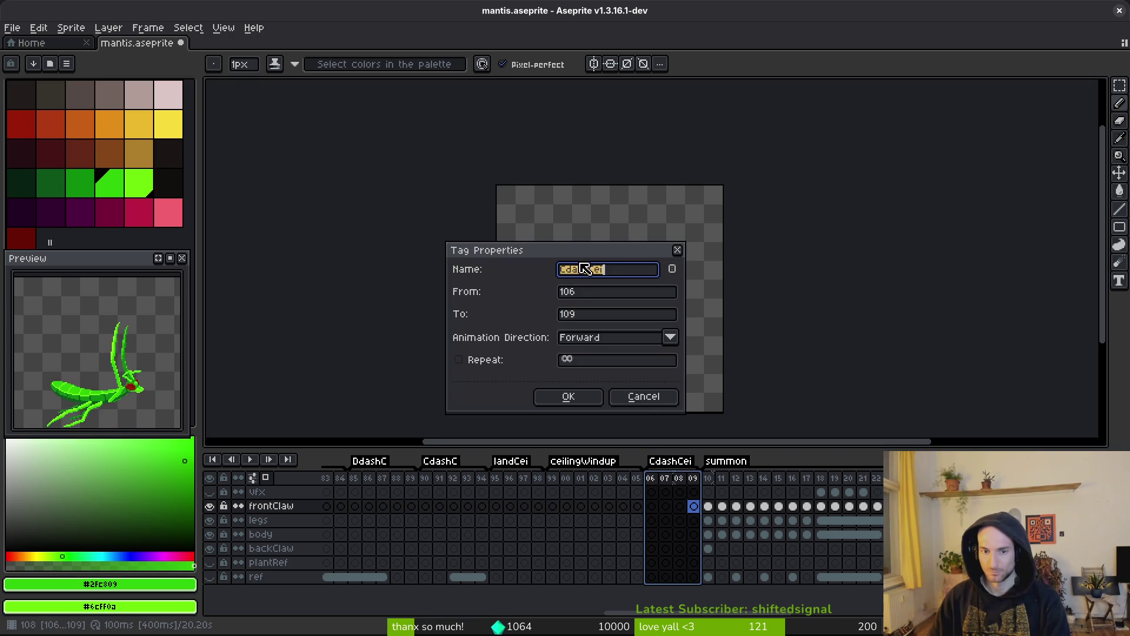
{"action": "type", "text": "Ceidashi"}
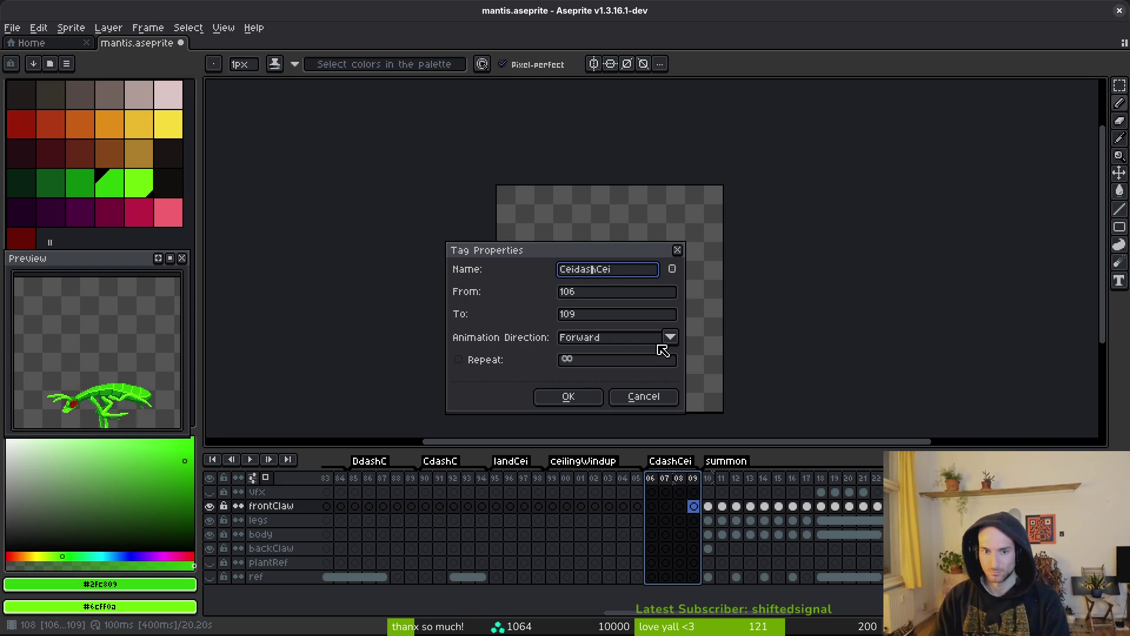
{"action": "key", "text": "Return"}
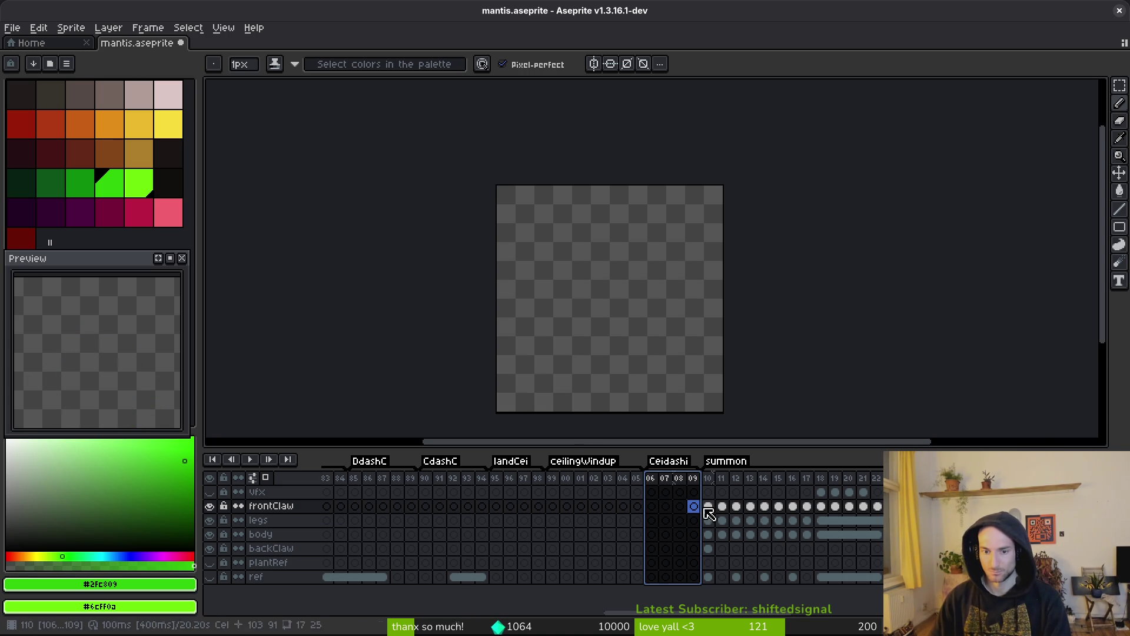
{"action": "double_click", "coordinate": [668, 462]}
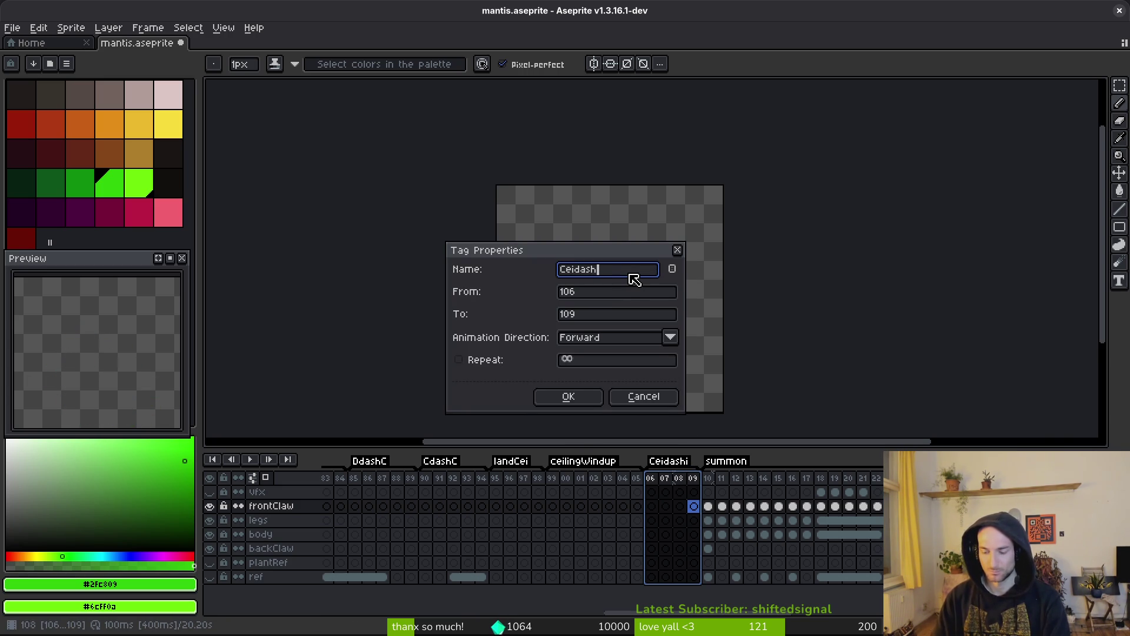
{"action": "type", "text": "C"}
{"action": "key", "text": "Return"}
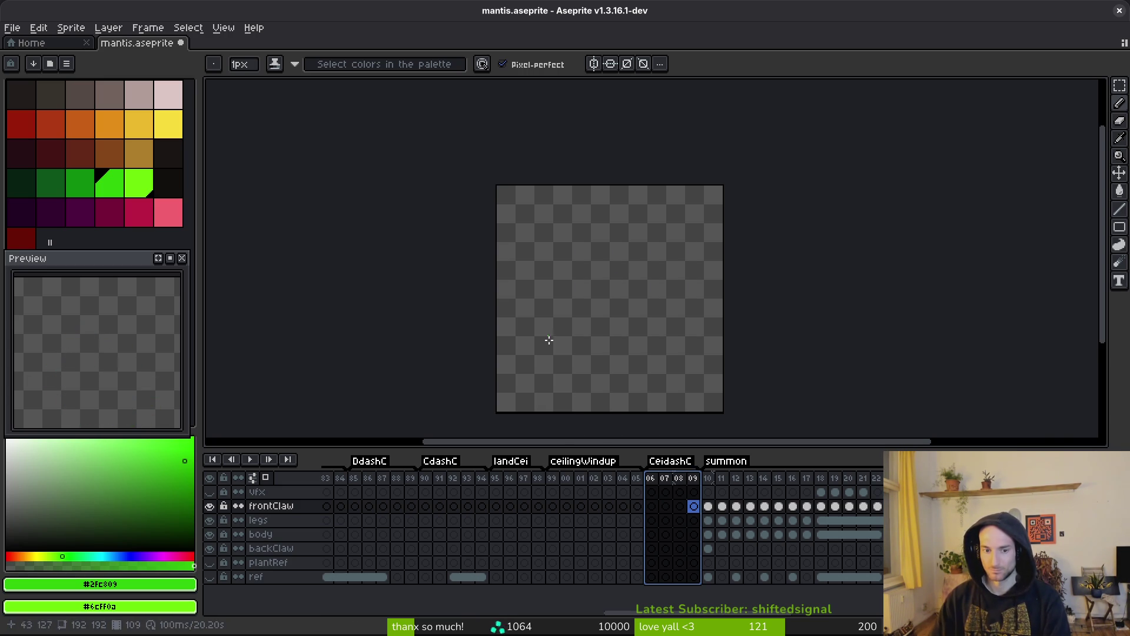
Rename the CdashC tag to CdashCei and save mantis.aseprite.
{"action": "double_click", "coordinate": [440, 461]}
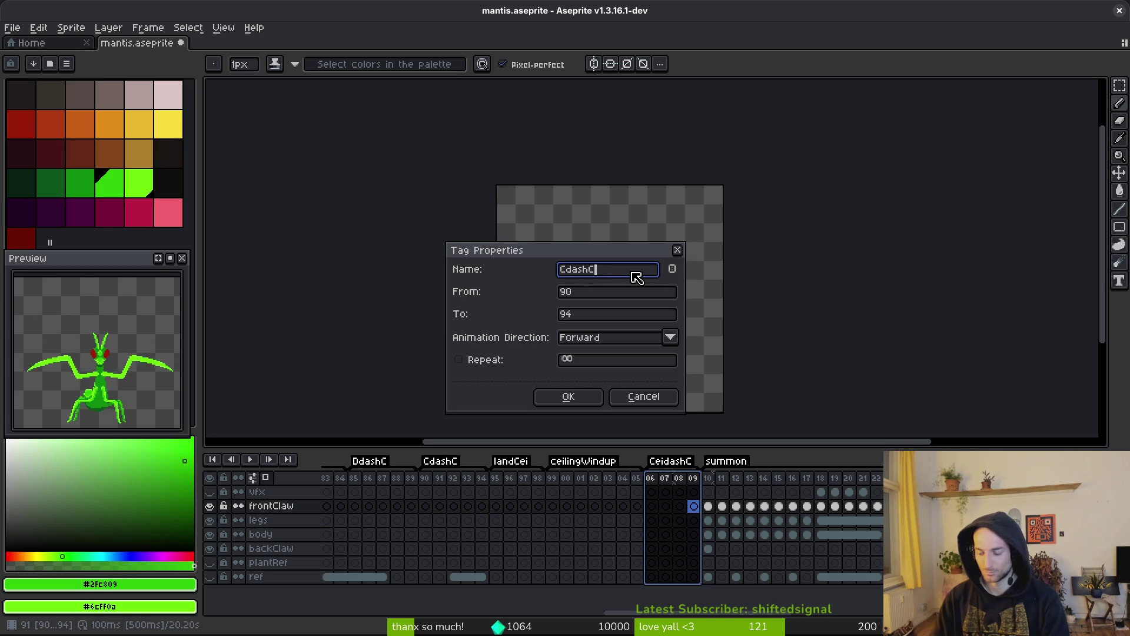
{"action": "left_click", "coordinate": [632, 272]}
{"action": "type", "text": "ei"}
{"action": "key", "text": "Return"}
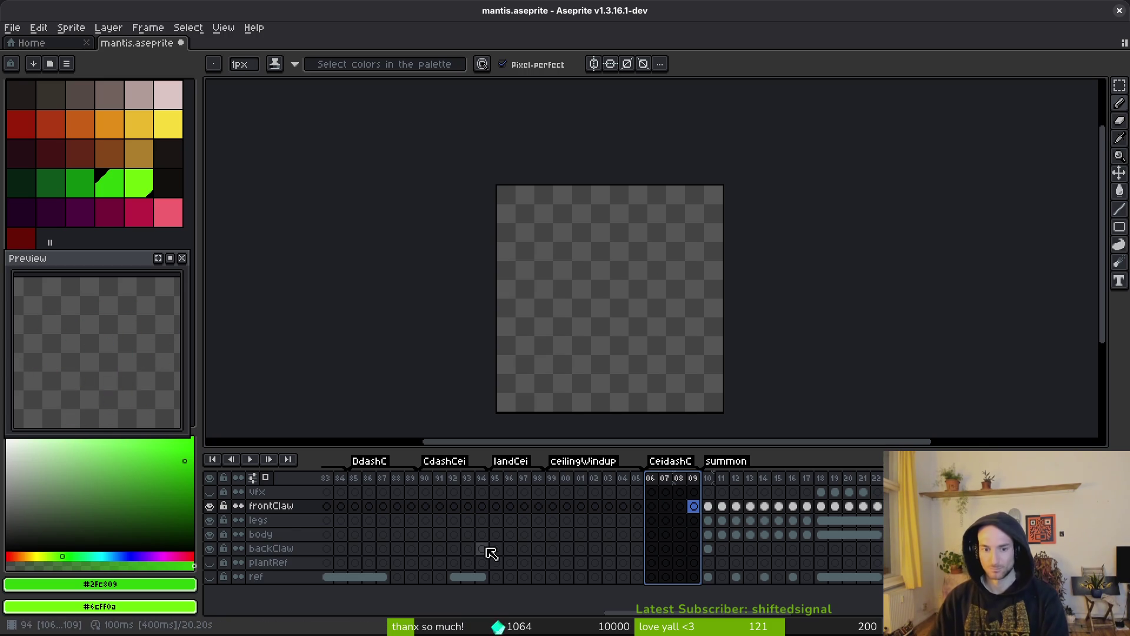
{"action": "key", "text": "Escape"}
{"action": "scroll", "coordinate": [565, 534], "scroll_direction": "left", "scroll_amount": 2}
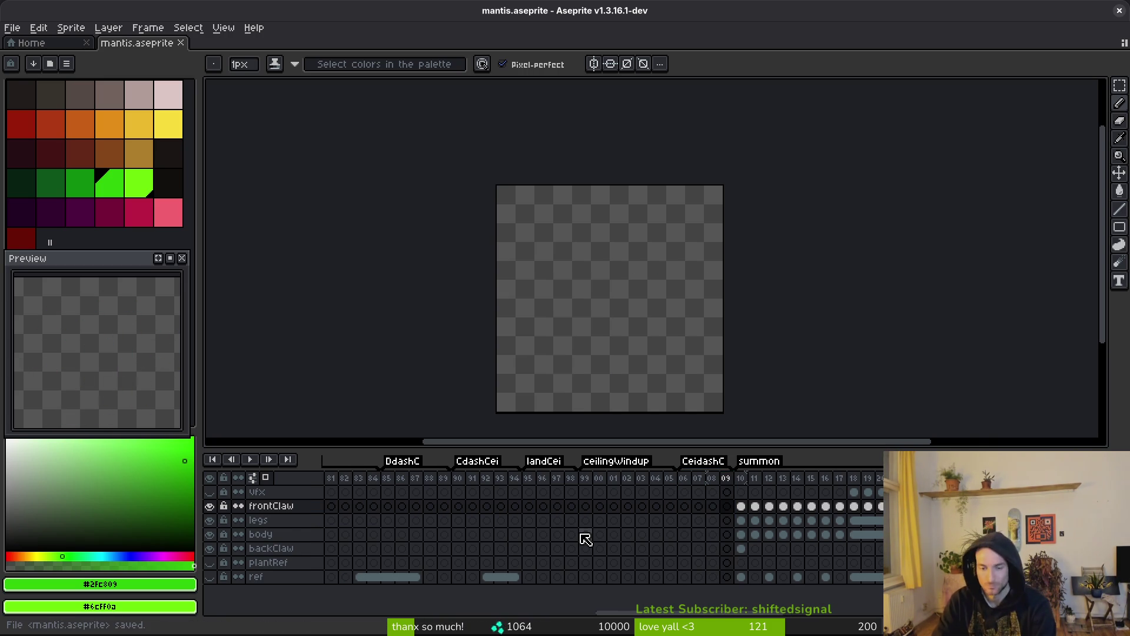
Scroll the timeline back toward the early tags to find a drawn mantis frame.
{"action": "scroll", "coordinate": [499, 543], "scroll_direction": "left", "scroll_amount": 5}
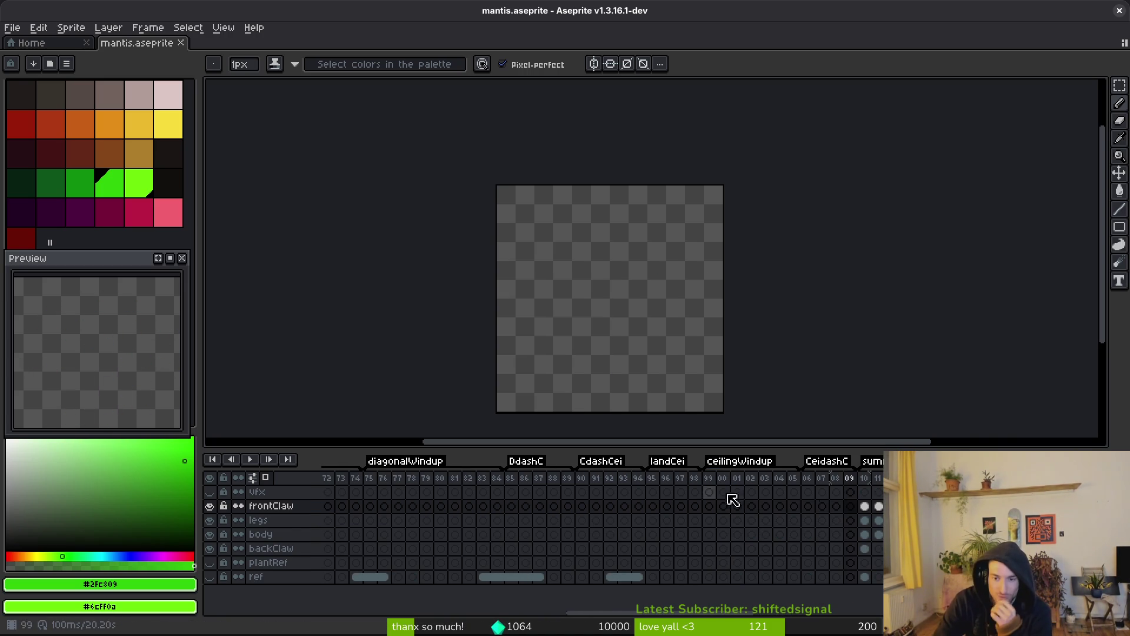
{"action": "scroll", "coordinate": [560, 532], "scroll_direction": "left", "scroll_amount": 3}
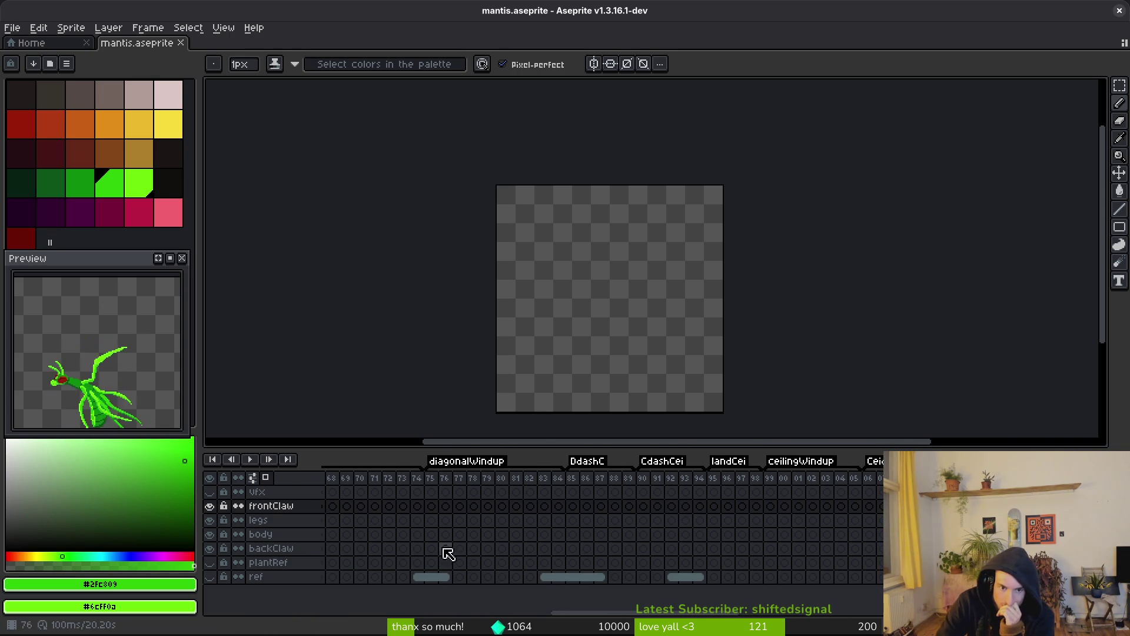
{"action": "scroll", "coordinate": [616, 524], "scroll_direction": "left", "scroll_amount": 10}
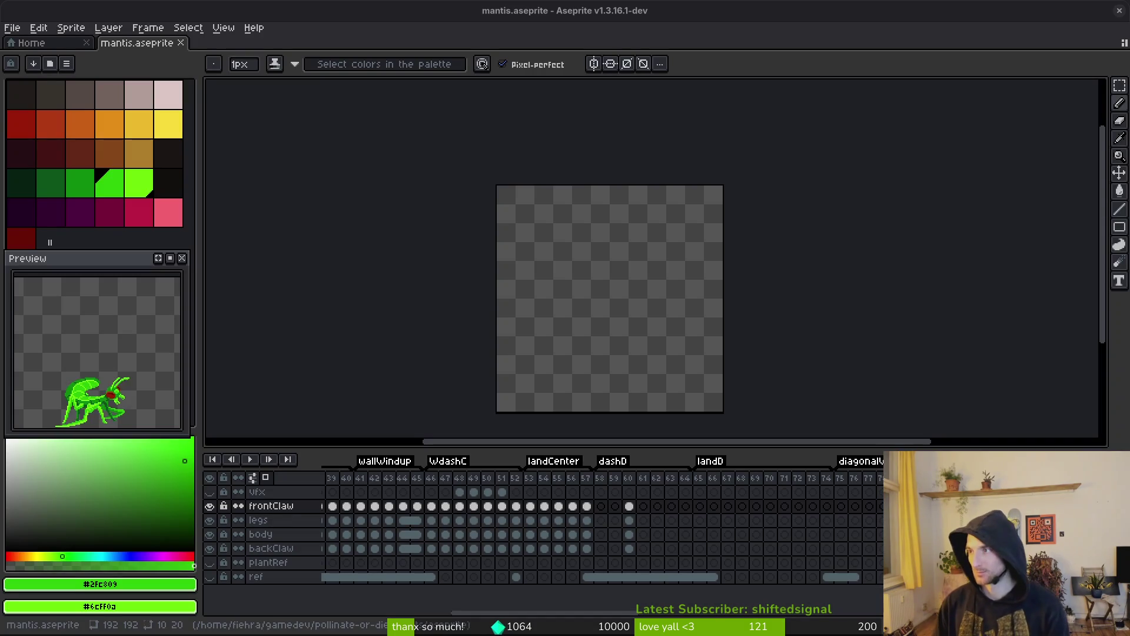
{"action": "scroll", "coordinate": [683, 290], "scroll_direction": "left", "scroll_amount": 1}
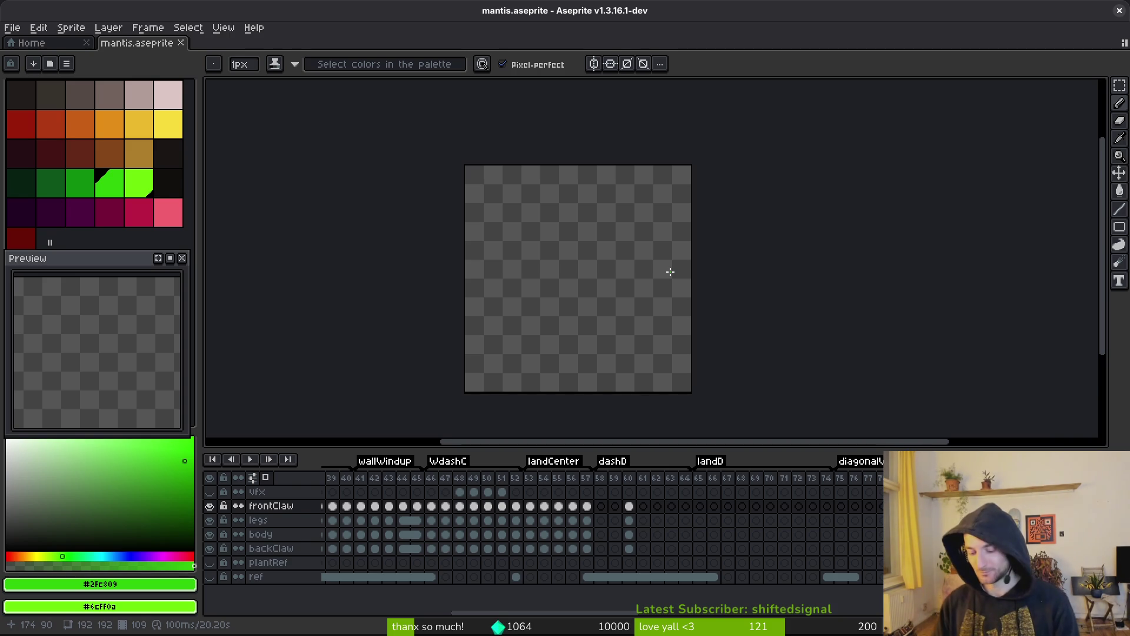
Open the first summon frame with the pencil tool, zoomed in close on the mantis.
{"action": "key", "text": "Return"}
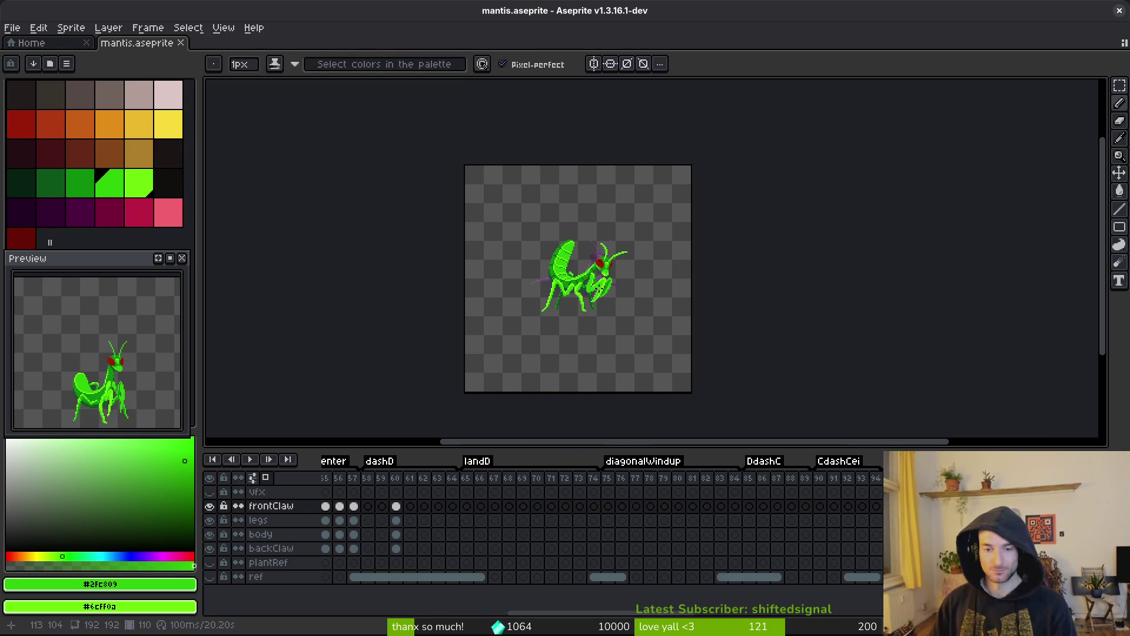
{"action": "key", "text": "i"}
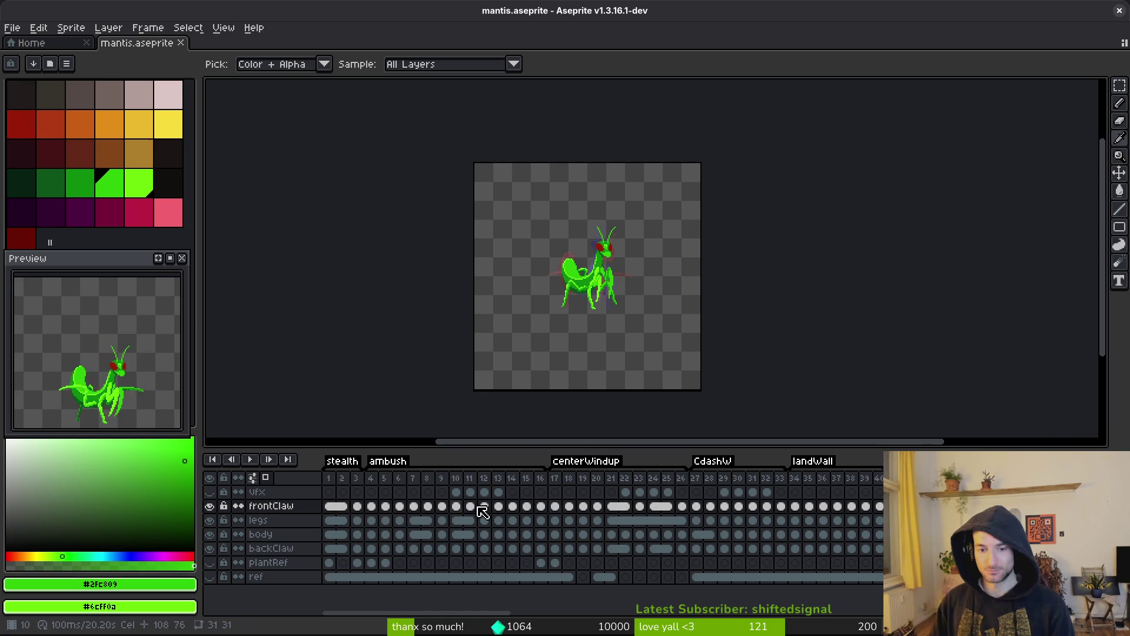
{"action": "scroll", "coordinate": [613, 537], "scroll_direction": "right", "scroll_amount": 10}
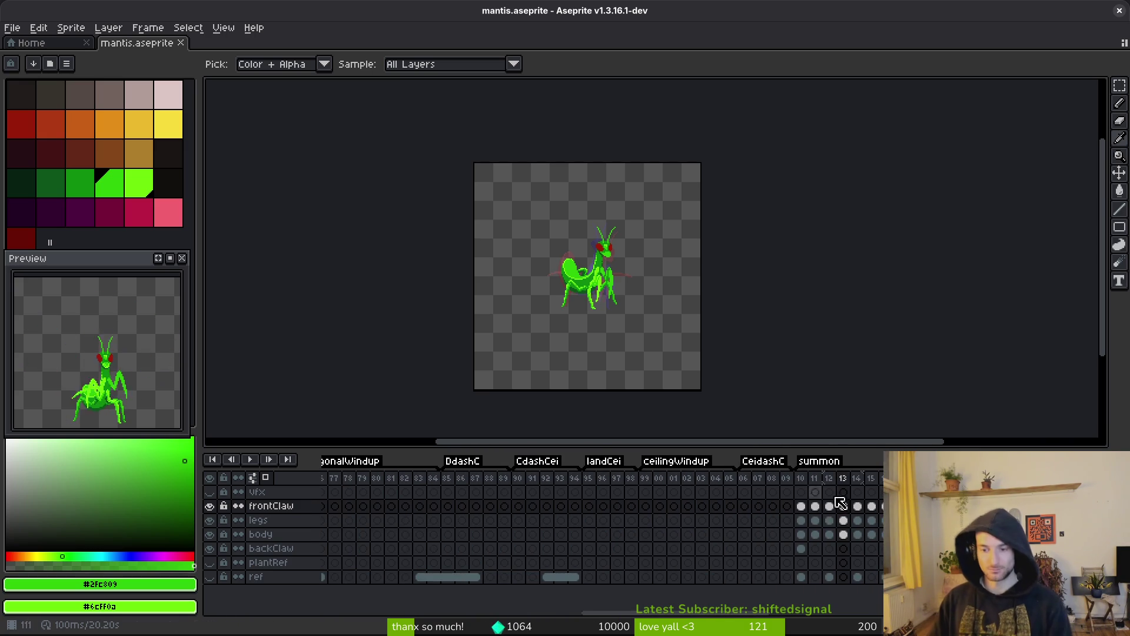
{"action": "left_click", "coordinate": [815, 506]}
{"action": "key", "text": "b"}
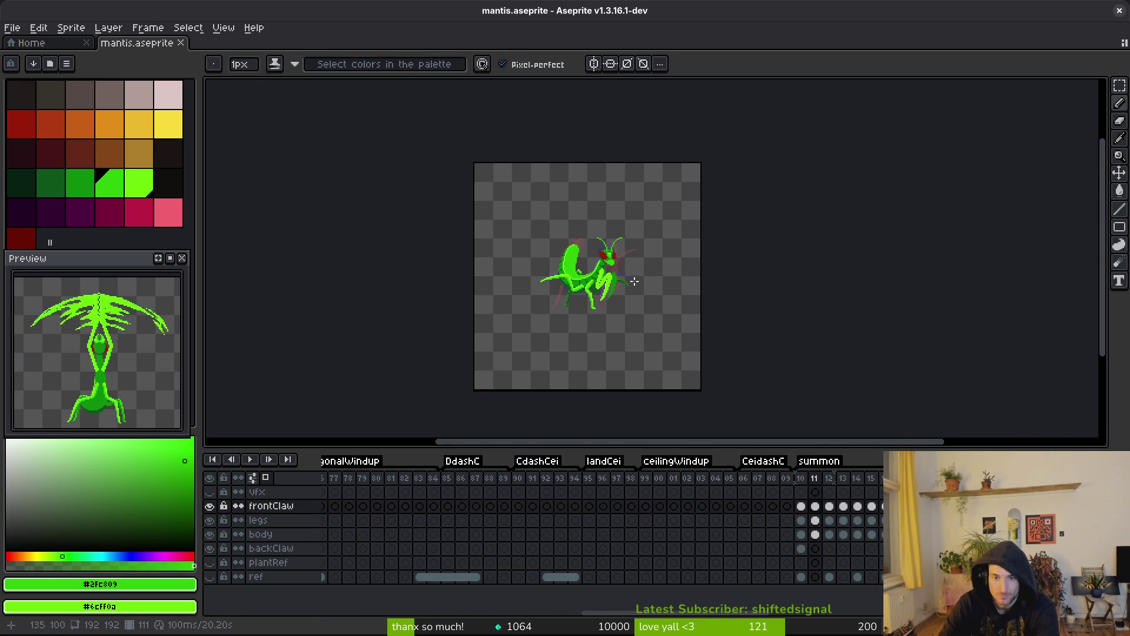
{"action": "scroll", "coordinate": [681, 266], "scroll_direction": "up", "scroll_amount": 5}
{"action": "scroll", "coordinate": [681, 266], "scroll_direction": "up", "scroll_amount": 1}
{"action": "key", "text": "comma"}
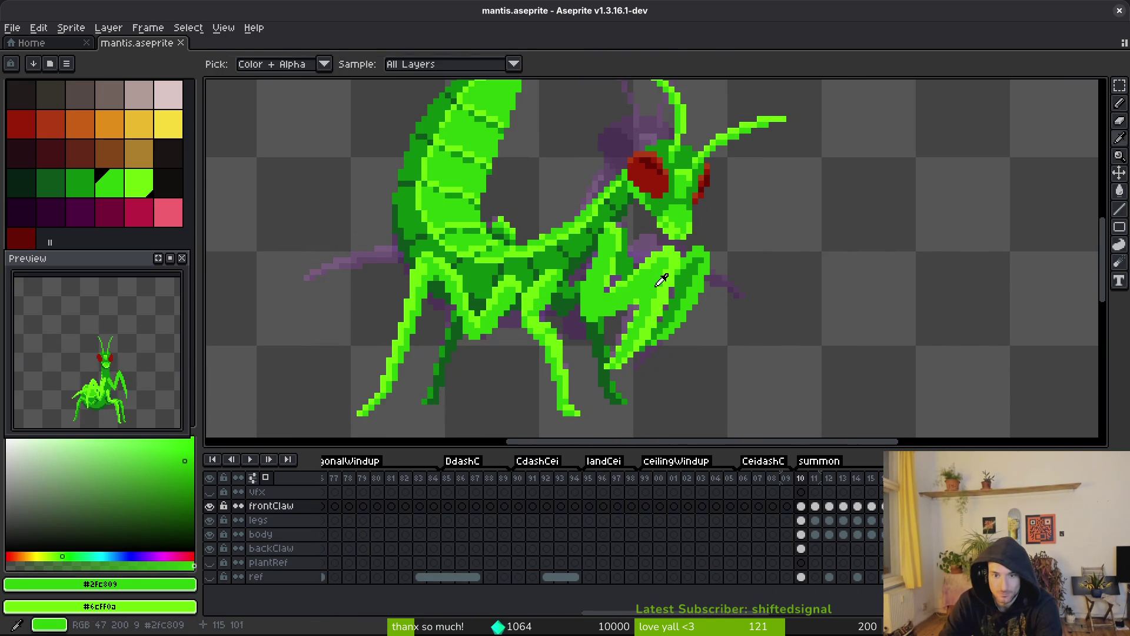
On the next summon frame, try and undo darker green strokes on the front leg, then pan to the lower legs.
{"action": "scroll", "coordinate": [629, 290], "scroll_direction": "up", "scroll_amount": 2}
{"action": "key", "text": "period"}
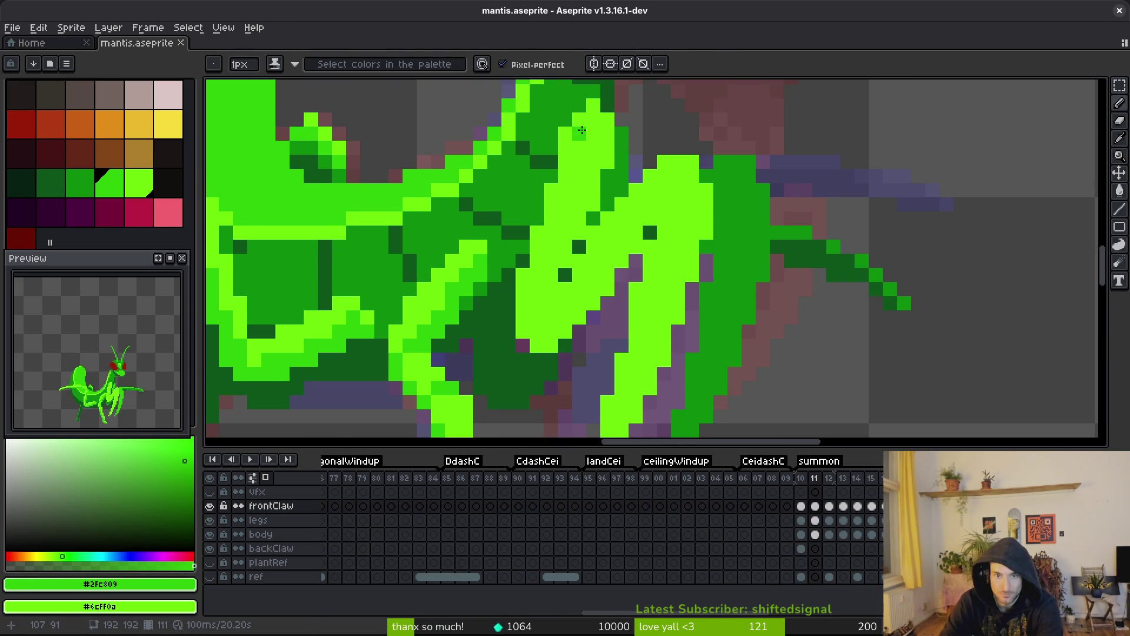
{"action": "left_click_drag", "start_coordinate": [585, 166], "coordinate": [577, 166]}
{"action": "key", "text": "ctrl+z"}
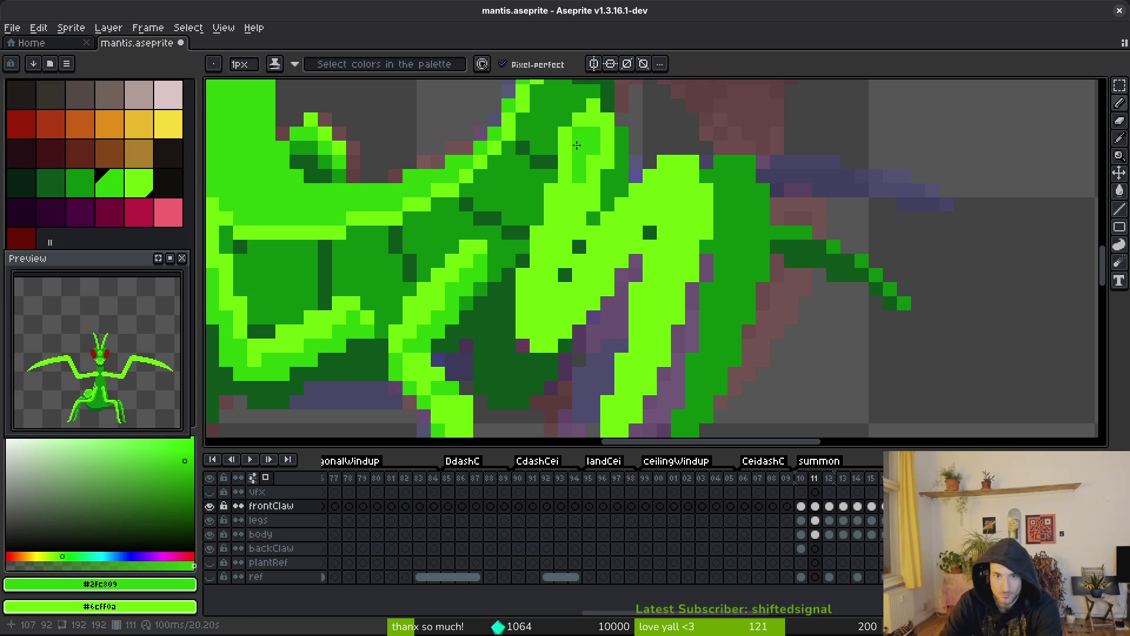
{"action": "left_click_drag", "start_coordinate": [577, 145], "coordinate": [542, 255]}
{"action": "key", "text": "ctrl+z"}
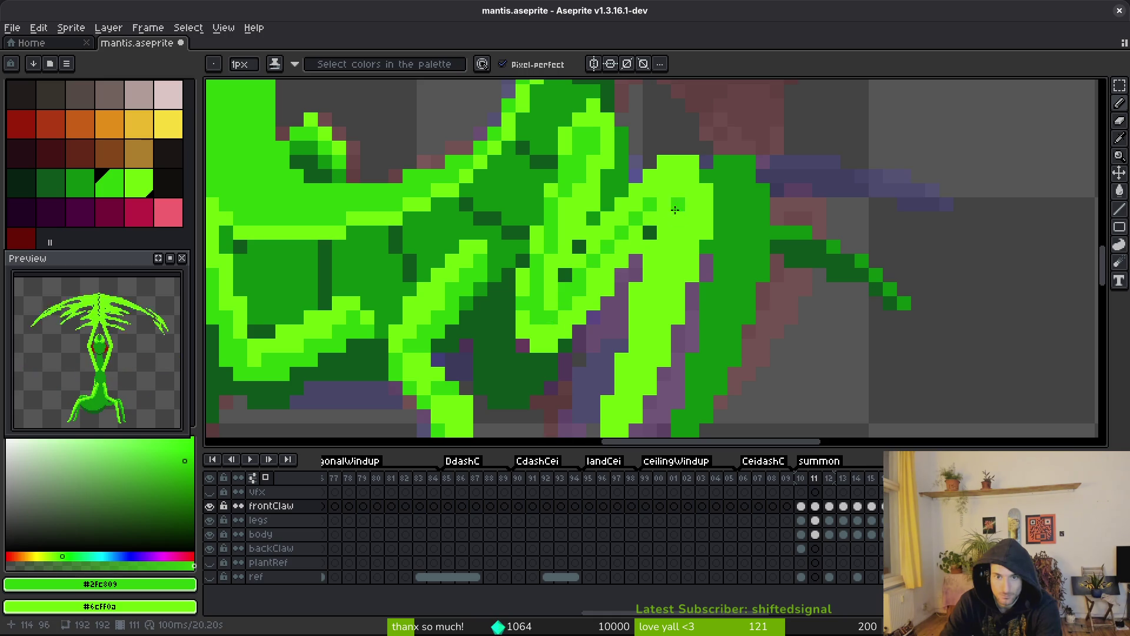
{"action": "left_click_drag", "start_coordinate": [658, 292], "coordinate": [692, 126]}
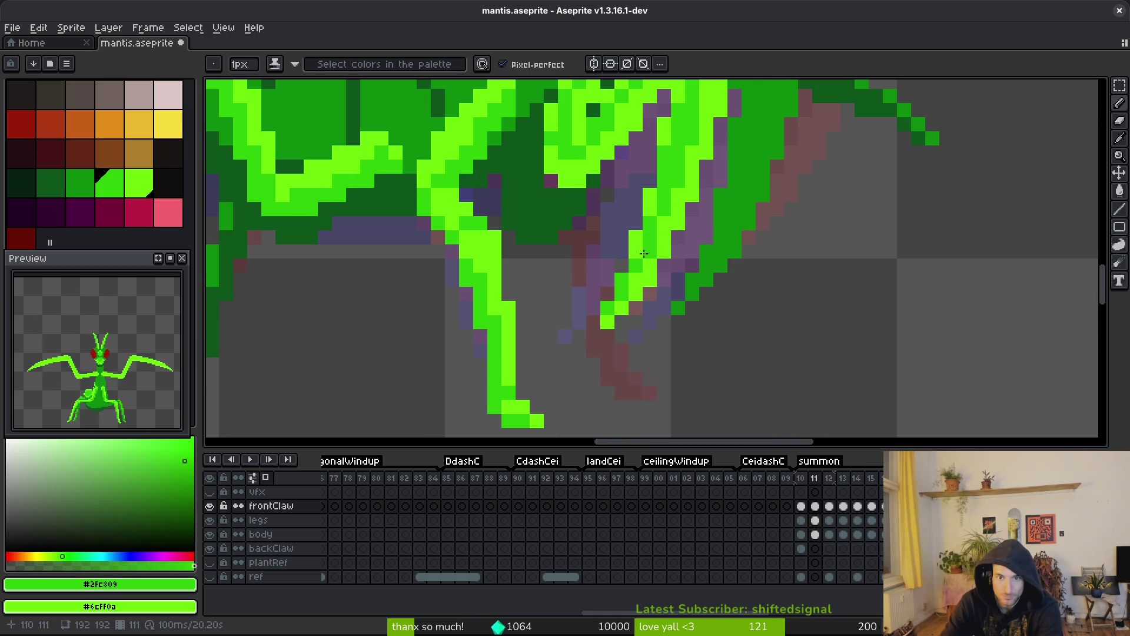
{"action": "left_click_drag", "start_coordinate": [665, 234], "coordinate": [665, 267]}
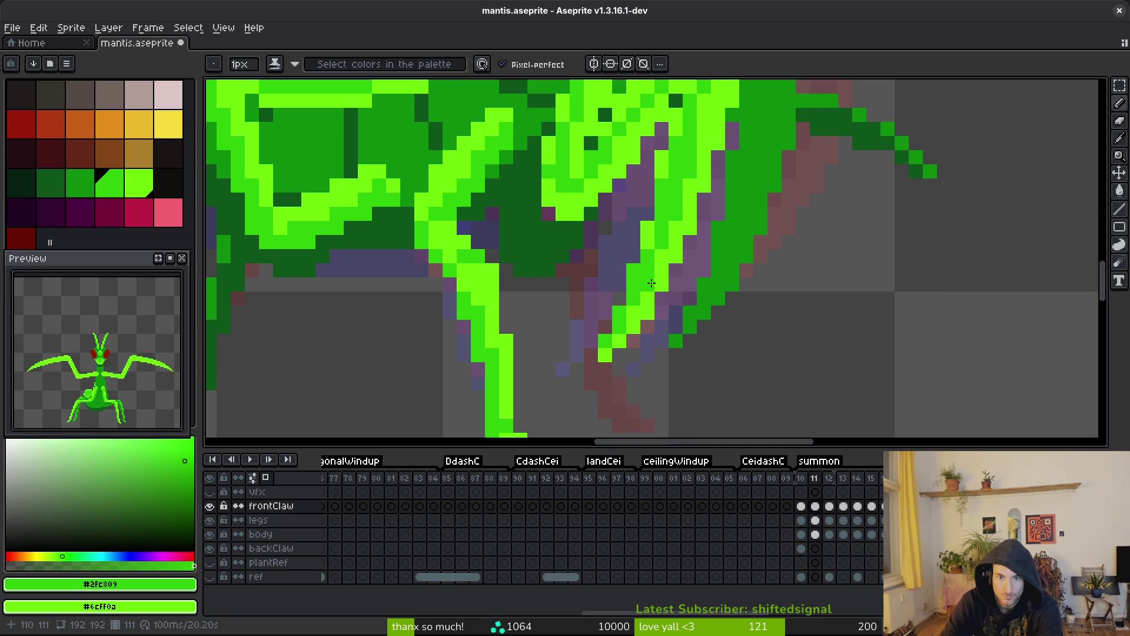